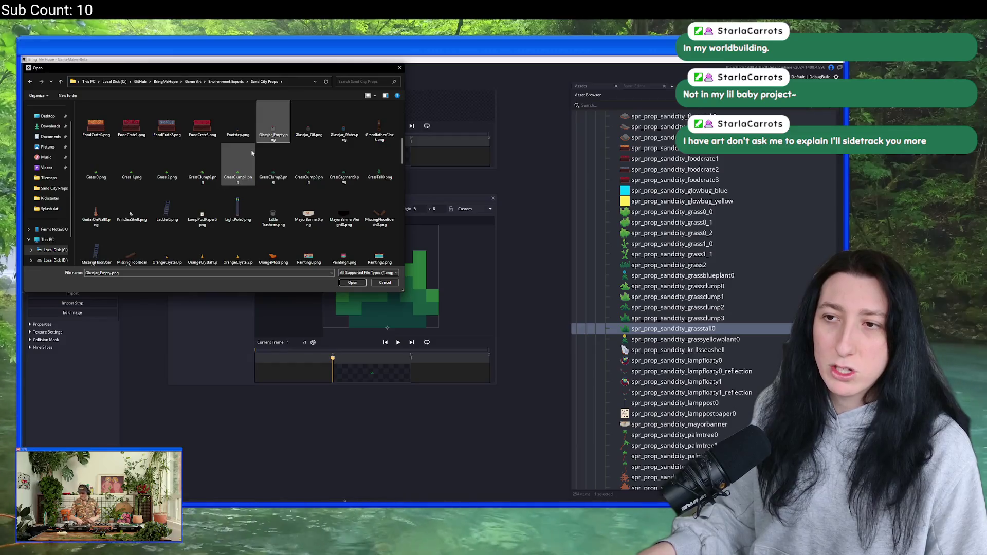
# Import GrassTall0.png into the grasstall0 sprite with a Bottom Centre origin, then close the grassclump3 editor
pyautogui.doubleClick(374, 169)
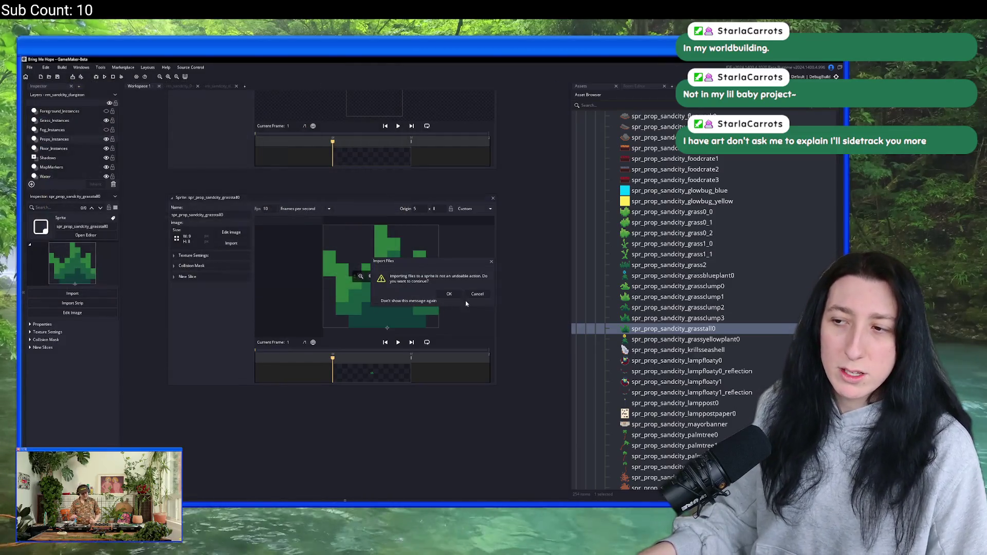
pyautogui.click(456, 297)
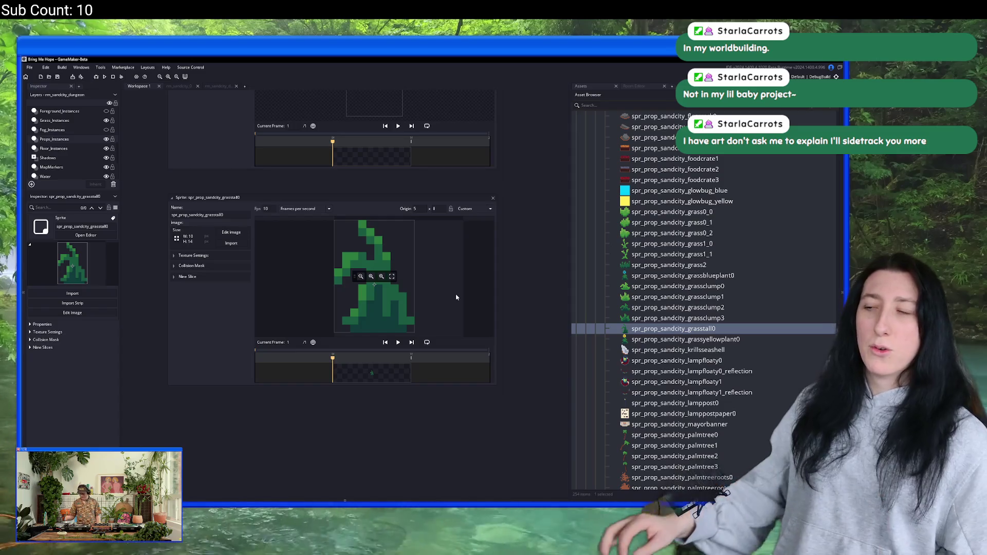
pyautogui.click(472, 208)
pyautogui.click(473, 255)
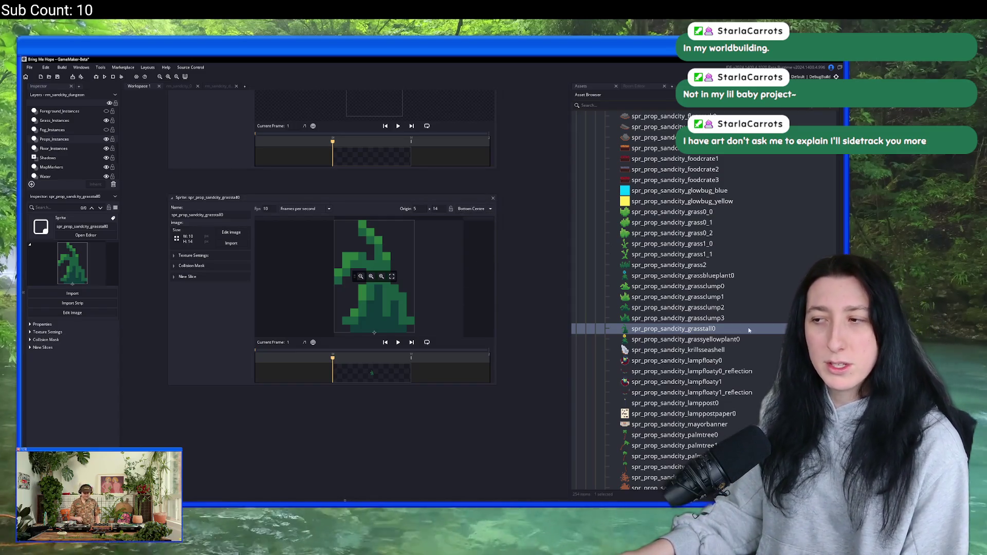
pyautogui.click(735, 317)
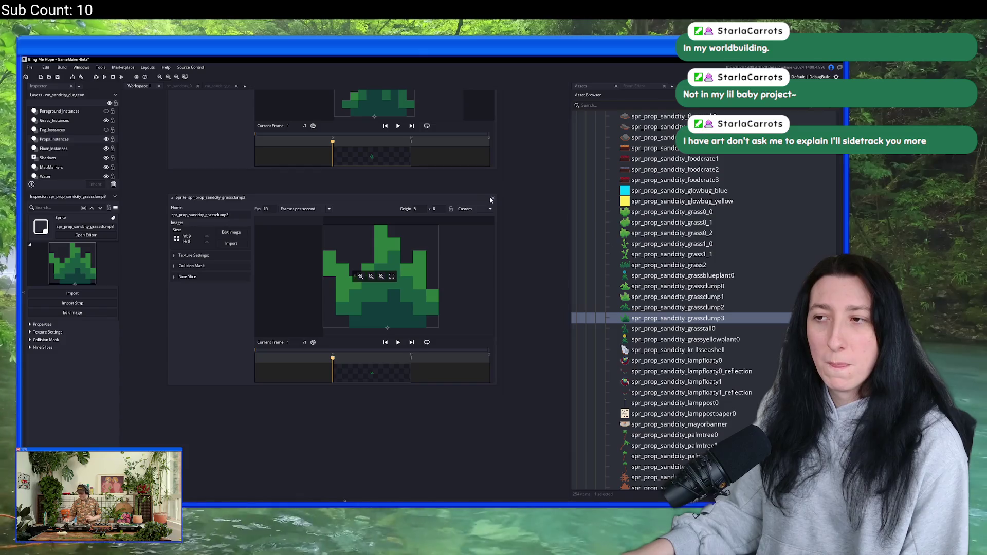
pyautogui.click(492, 199)
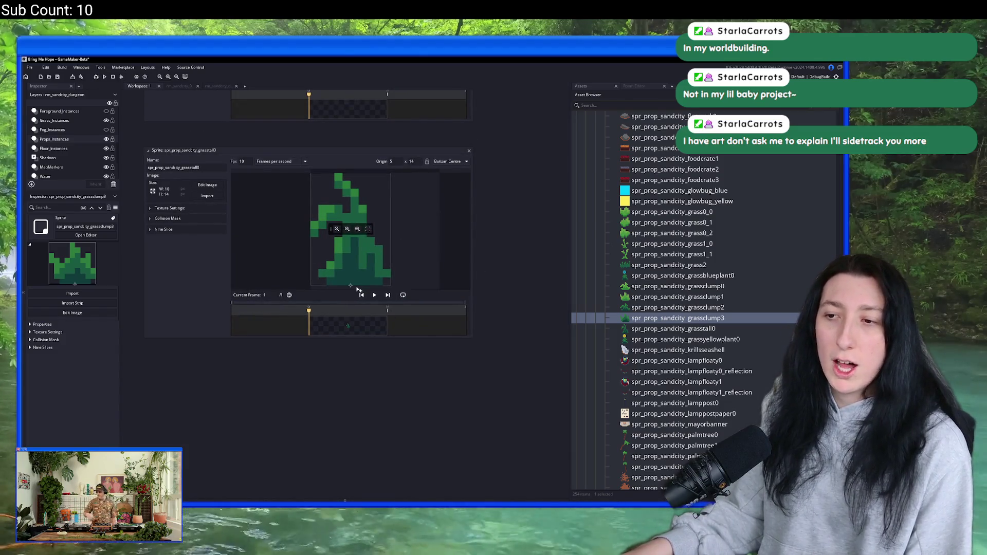
pyautogui.scroll(1, 352, 406)
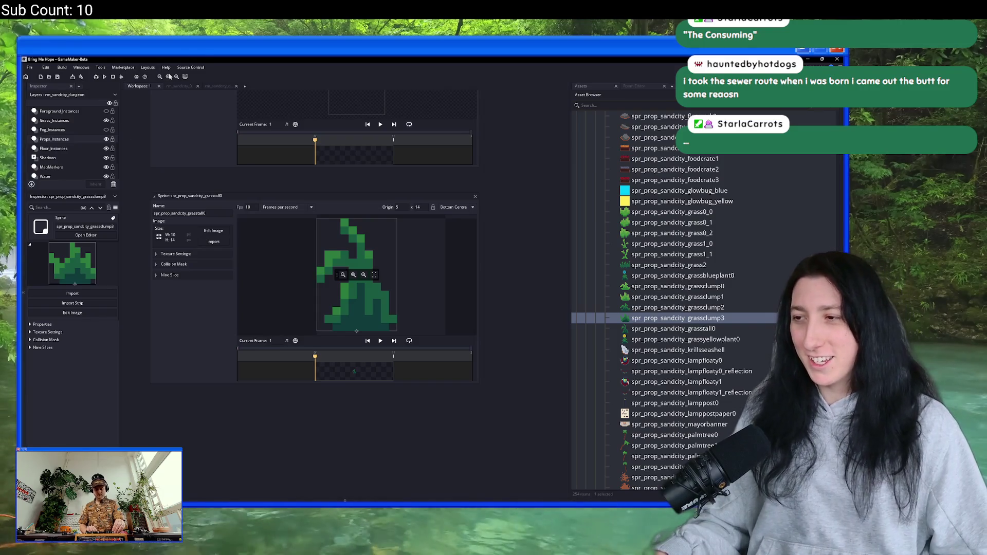
# Search the project for grassclump3 and open obj_prop_sandcity_grassclump1's Create code at line 3
pyautogui.click(703, 330)
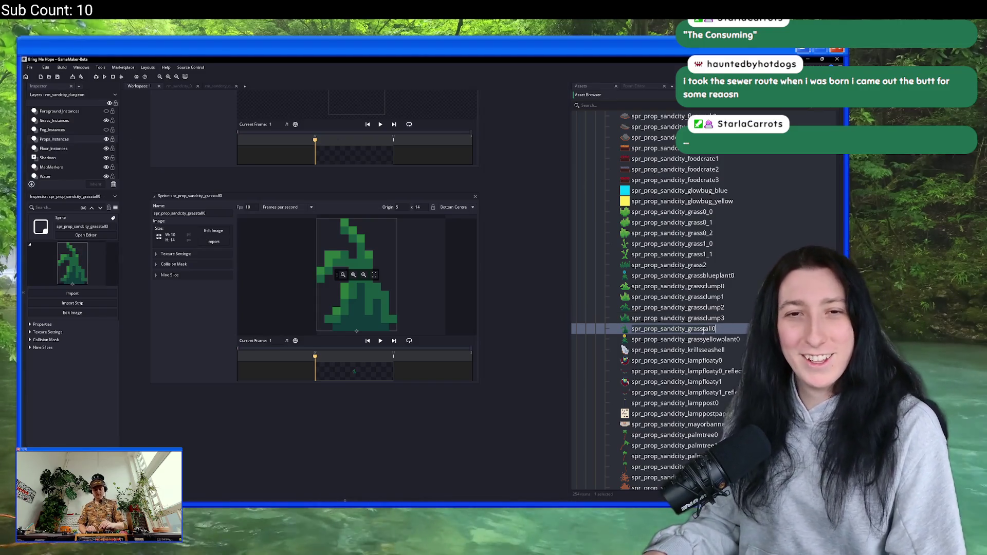
pyautogui.click(712, 319)
pyautogui.hotkey('ctrl', 'shift', 'f')
pyautogui.press('Return')
pyautogui.doubleClick(358, 429)
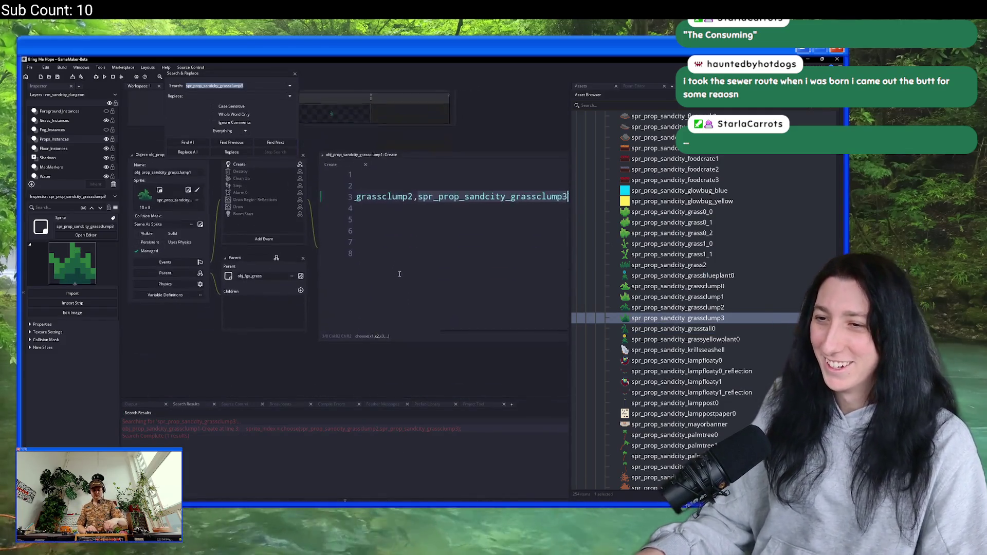
pyautogui.click(537, 189)
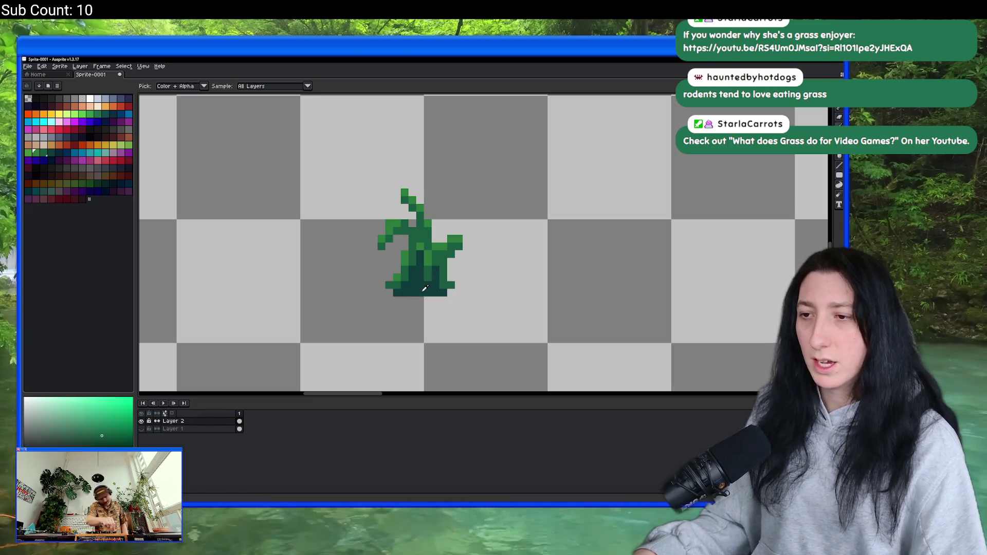
# Sample a green from the grass sprite with the eyedropper
pyautogui.click(424, 288)
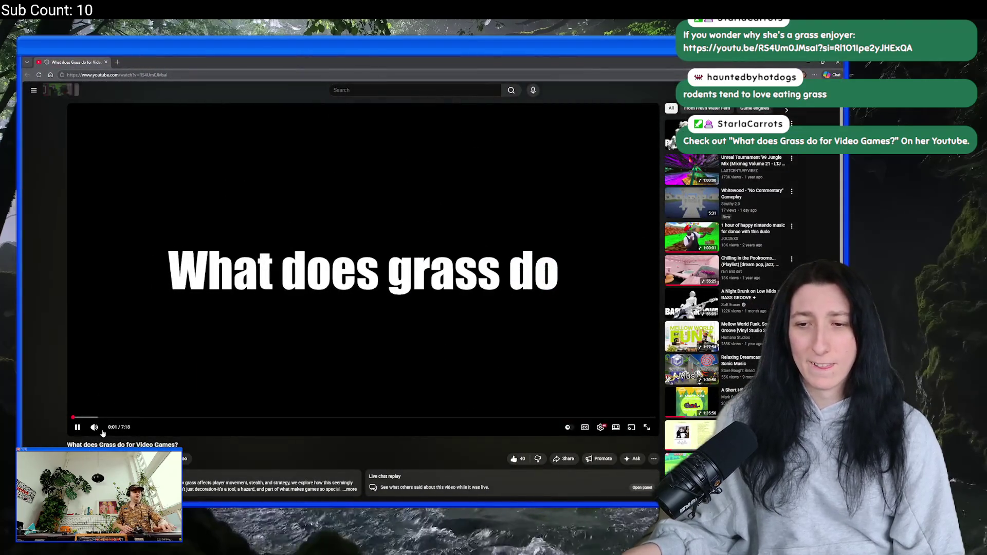
# Skim the grass video with sound on, leaving it paused at 0:35 outside fullscreen
pyautogui.click(94, 427)
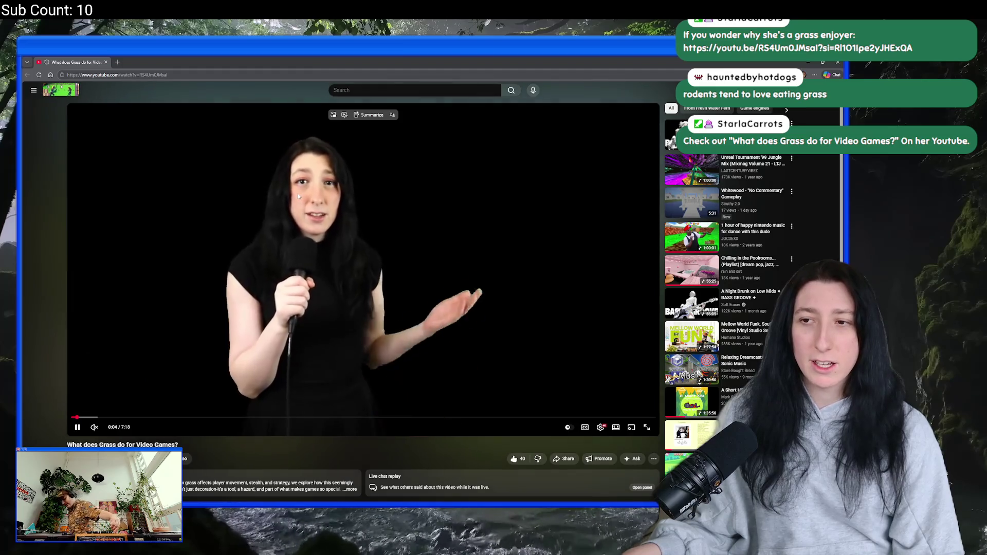
pyautogui.moveTo(138, 418); pyautogui.dragTo(140, 418)
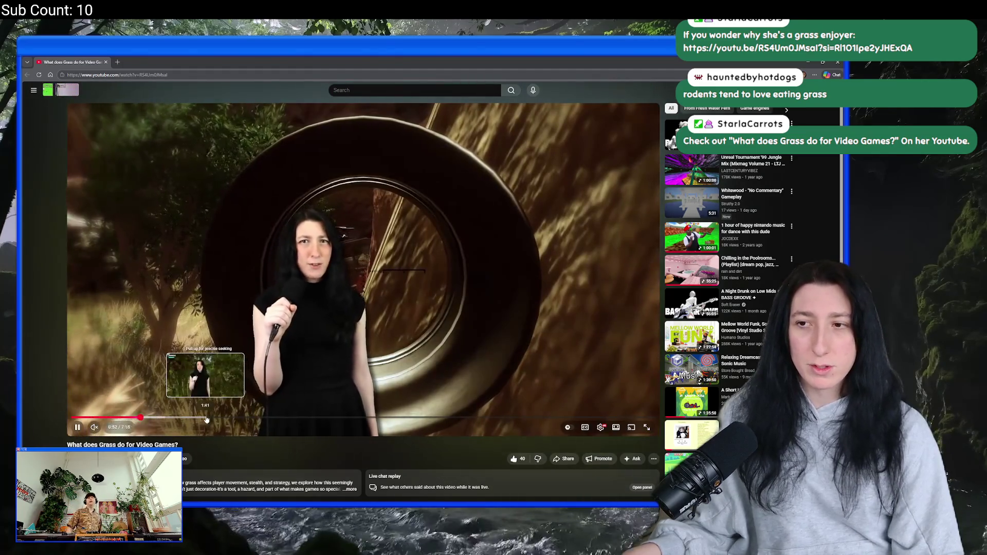
pyautogui.click(94, 428)
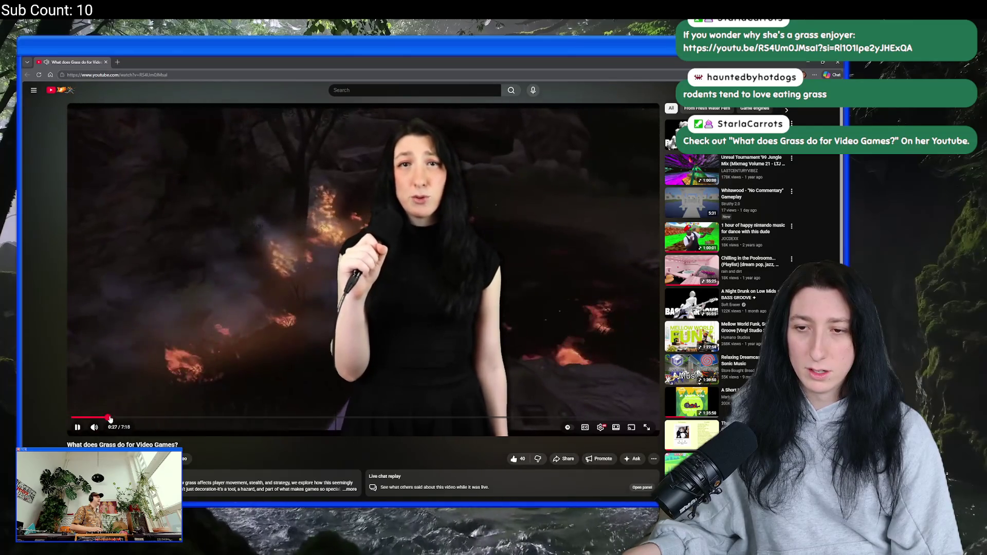
pyautogui.click(110, 418)
pyautogui.click(118, 418)
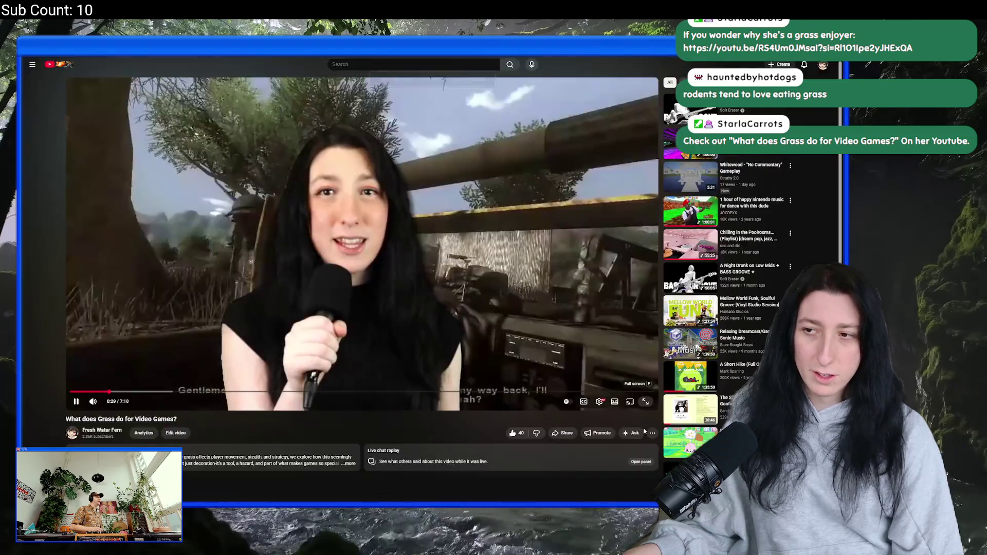
pyautogui.click(646, 428)
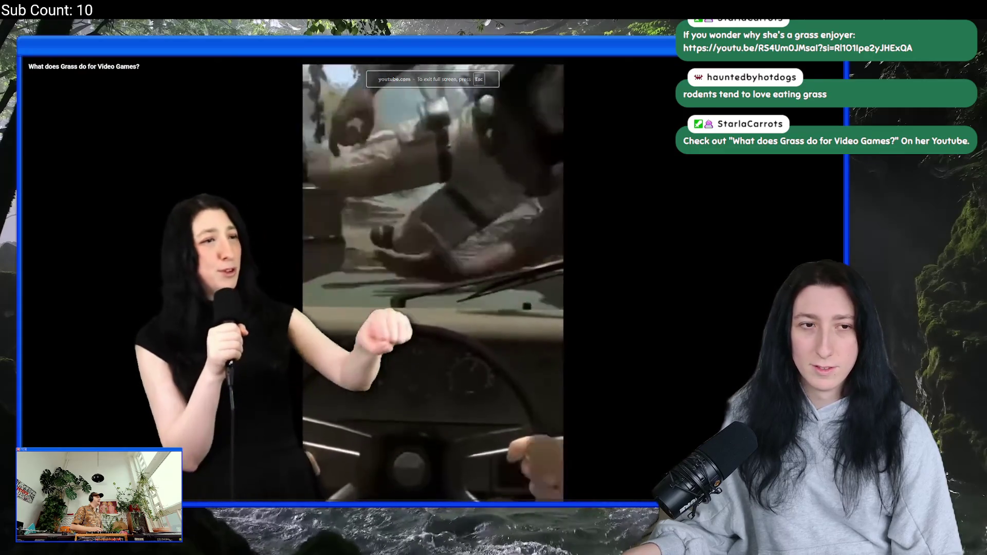
pyautogui.click(586, 289)
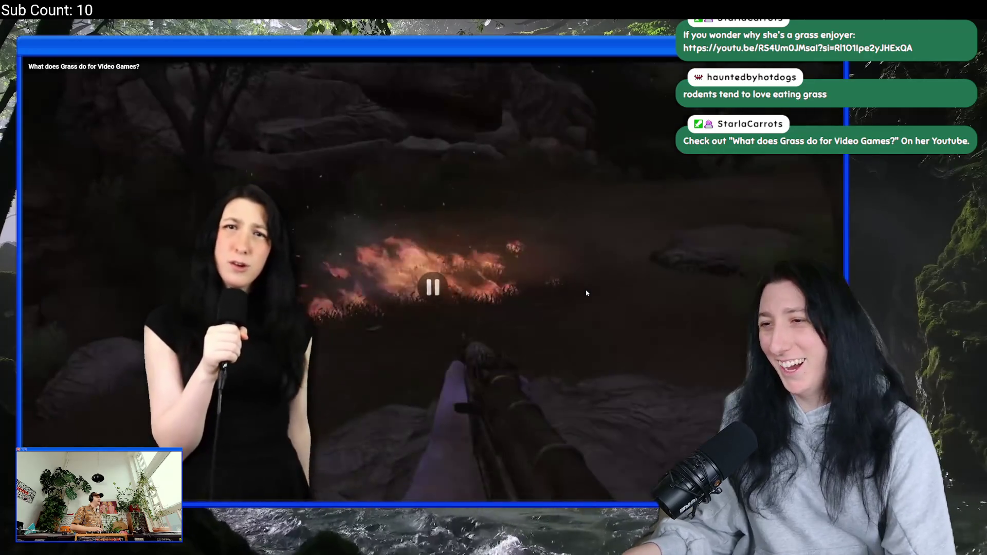
pyautogui.press('Escape')
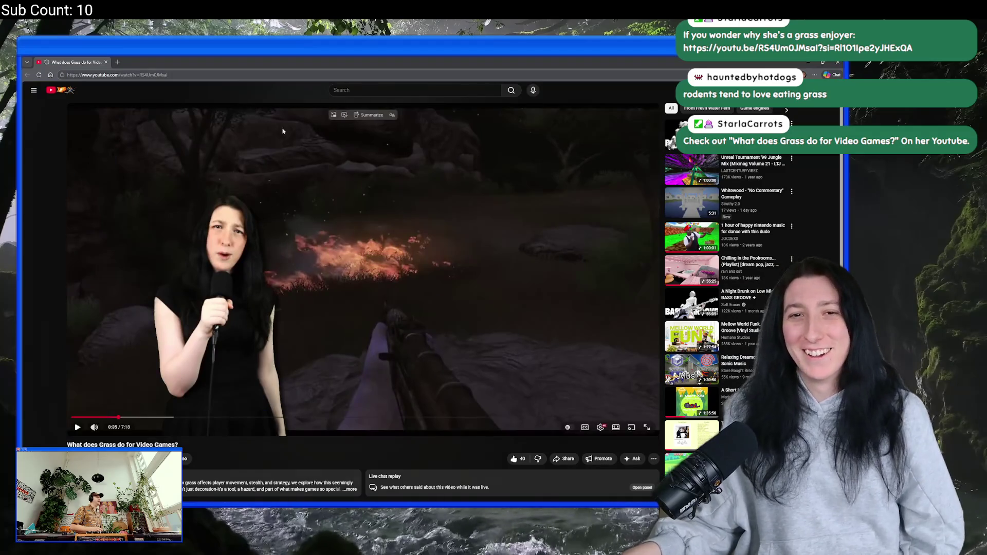
pyautogui.hotkey('alt', 'Tab')
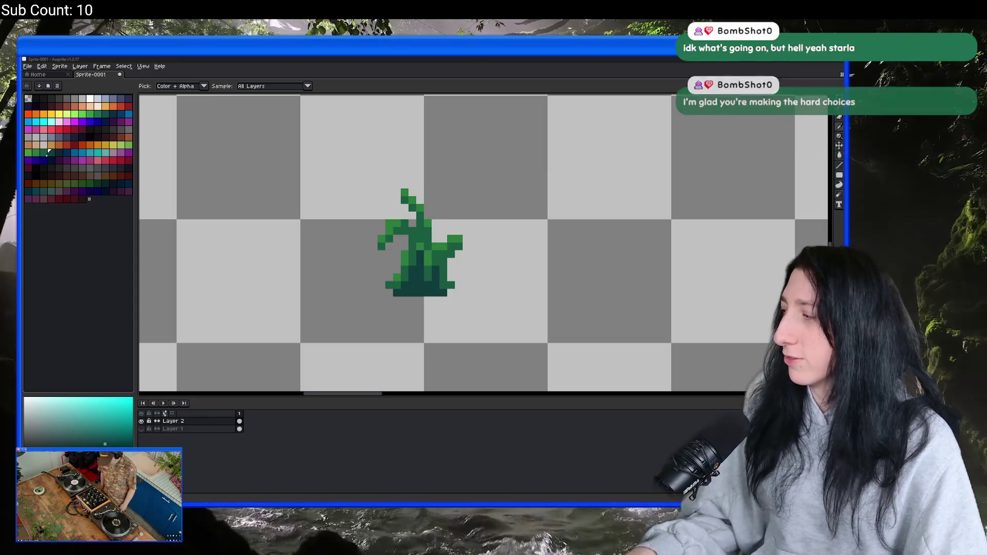
# Scroll the Sprite-0001 canvas view over the green tall-grass tuft
pyautogui.scroll(-2, 314, 231)
# Marquee-select the plant and place a duplicate of it to the right
pyautogui.scroll(3, 319, 250)
pyautogui.press('m')
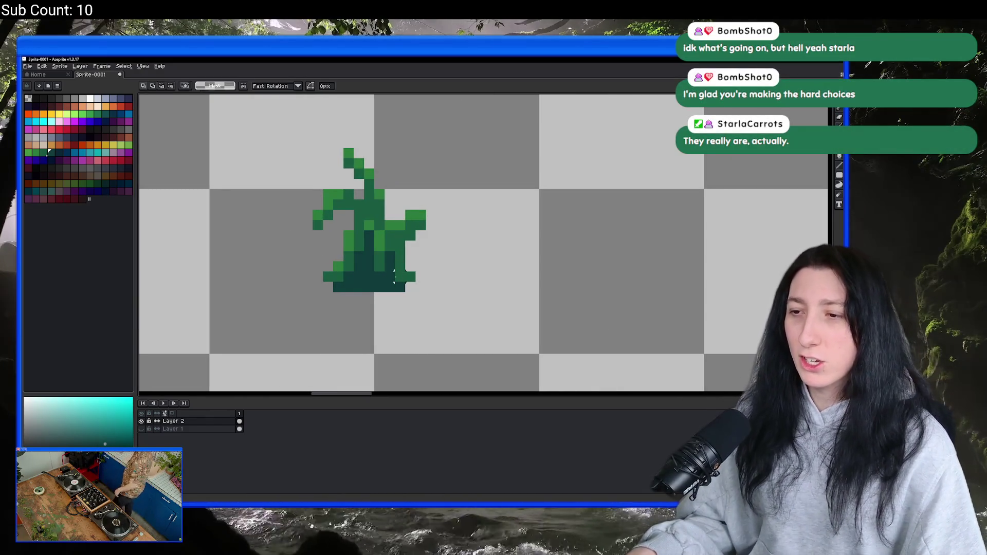
pyautogui.scroll(1, 406, 282)
pyautogui.moveTo(433, 292); pyautogui.dragTo(286, 99)
pyautogui.scroll(-3, 282, 97)
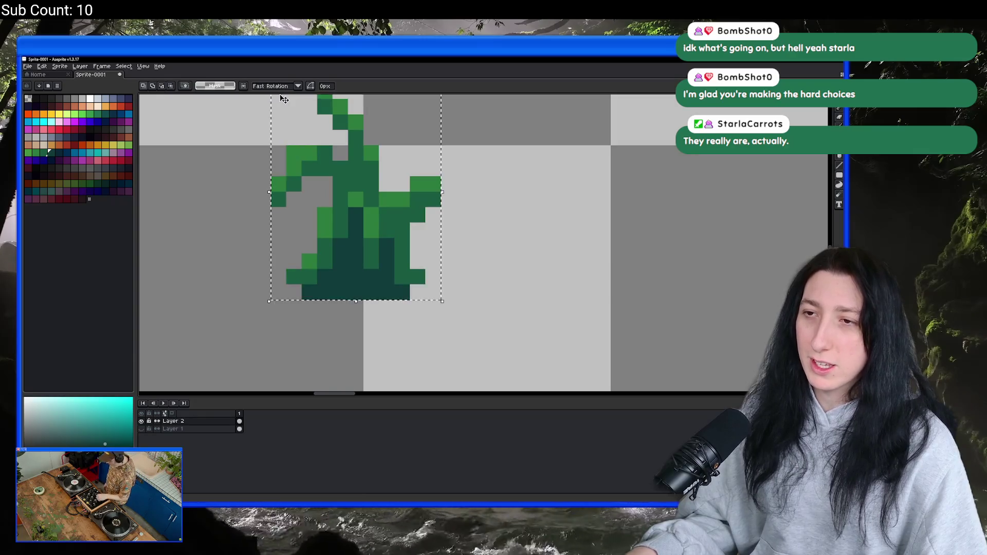
pyautogui.scroll(2, 262, 177)
pyautogui.moveTo(262, 178); pyautogui.dragTo(414, 179)
# Erase the copy's tall stem and redraw it in green curving up to the right
pyautogui.scroll(2, 392, 168)
pyautogui.scroll(-2, 392, 167)
pyautogui.scroll(1, 384, 168)
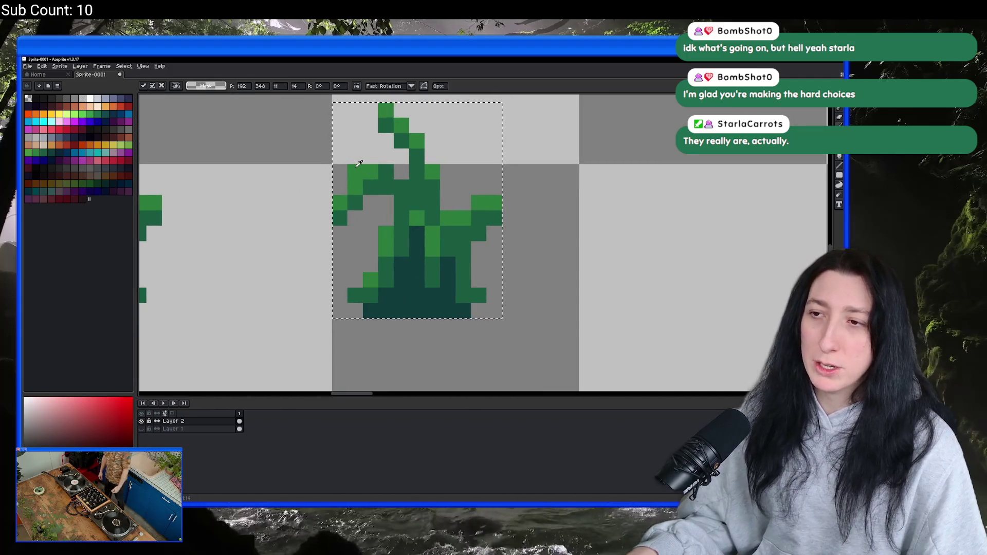
pyautogui.press('b')
pyautogui.moveTo(355, 156)
pyautogui.mouseDown()
pyautogui.moveTo(329, 203)
pyautogui.moveTo(375, 200)
pyautogui.mouseUp()
pyautogui.moveTo(339, 276); pyautogui.dragTo(363, 184)
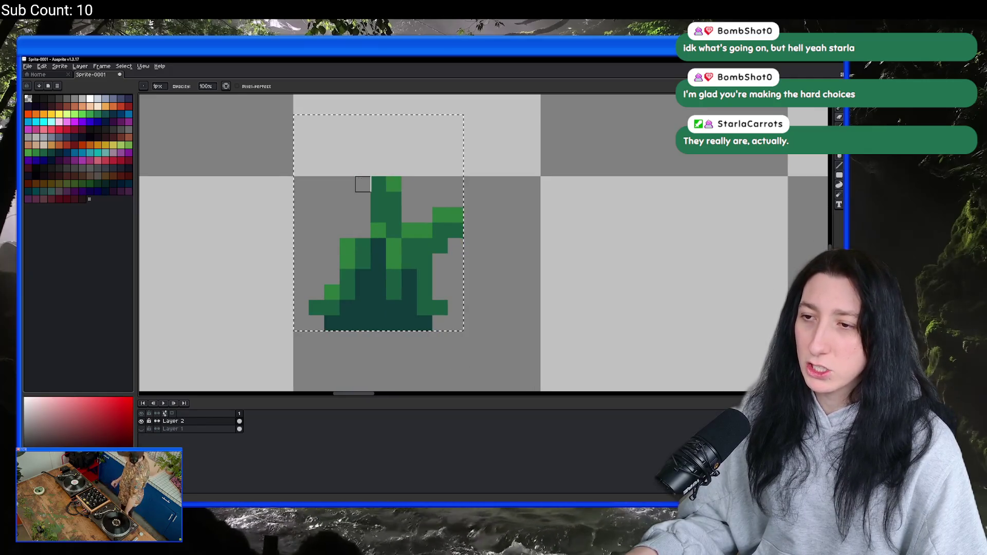
pyautogui.click(347, 246)
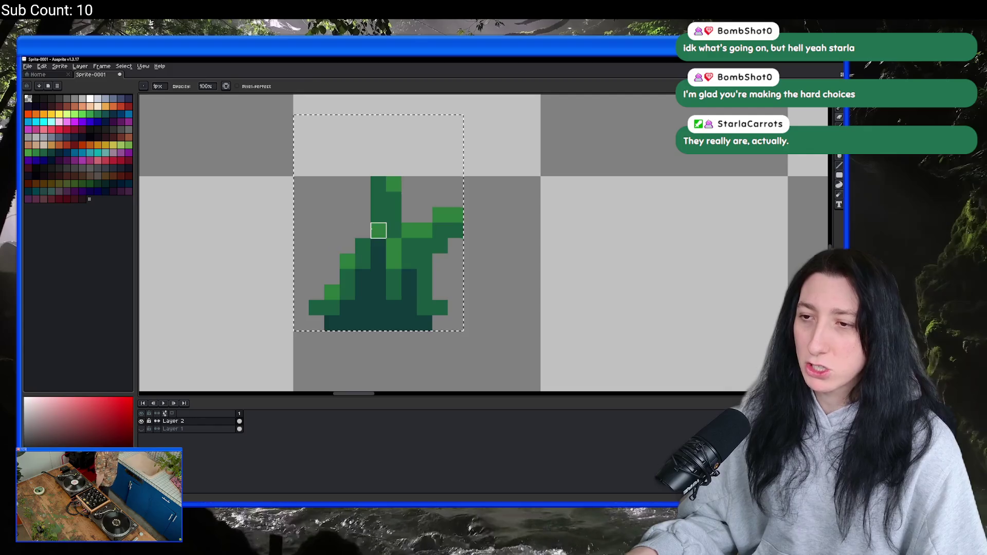
pyautogui.keyDown('alt'); pyautogui.click(381, 216); pyautogui.keyUp('alt')
pyautogui.keyDown('alt'); pyautogui.click(379, 230); pyautogui.keyUp('alt')
pyautogui.moveTo(394, 184)
pyautogui.mouseDown()
pyautogui.moveTo(440, 154)
pyautogui.moveTo(396, 232)
pyautogui.moveTo(443, 263)
pyautogui.mouseUp()
pyautogui.click(443, 186)
# Add dark-green pixels to the right plant, extending its top hook
pyautogui.press('e')
pyautogui.press('b')
pyautogui.scroll(-3, 443, 264)
pyautogui.scroll(2, 412, 246)
pyautogui.click(408, 244)
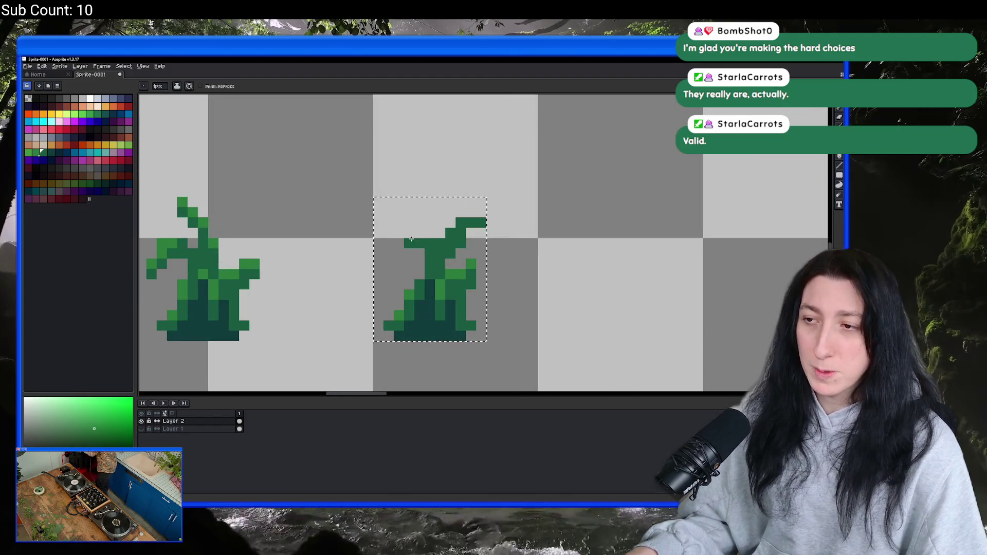
pyautogui.scroll(-3, 399, 227)
pyautogui.hotkey('ctrl', 'z')
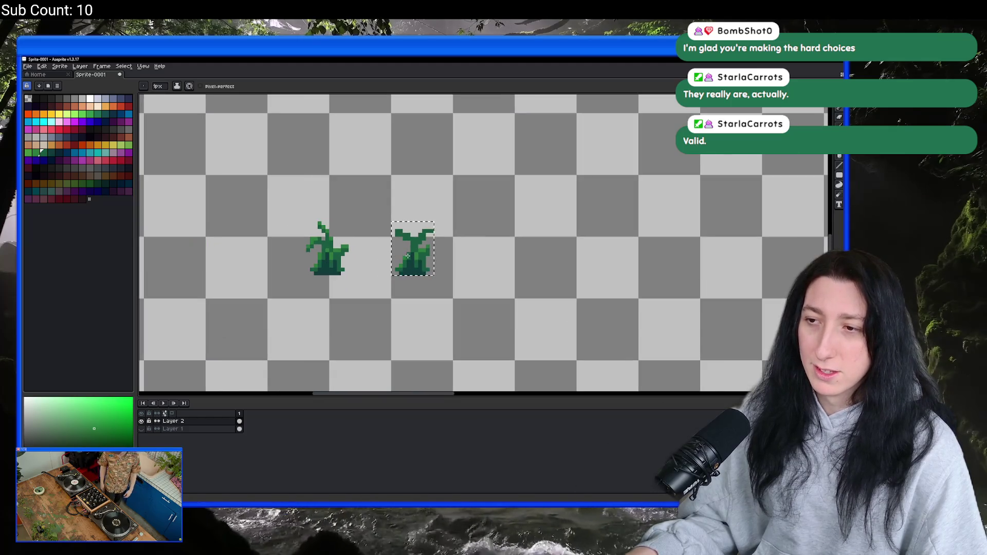
pyautogui.scroll(3, 478, 224)
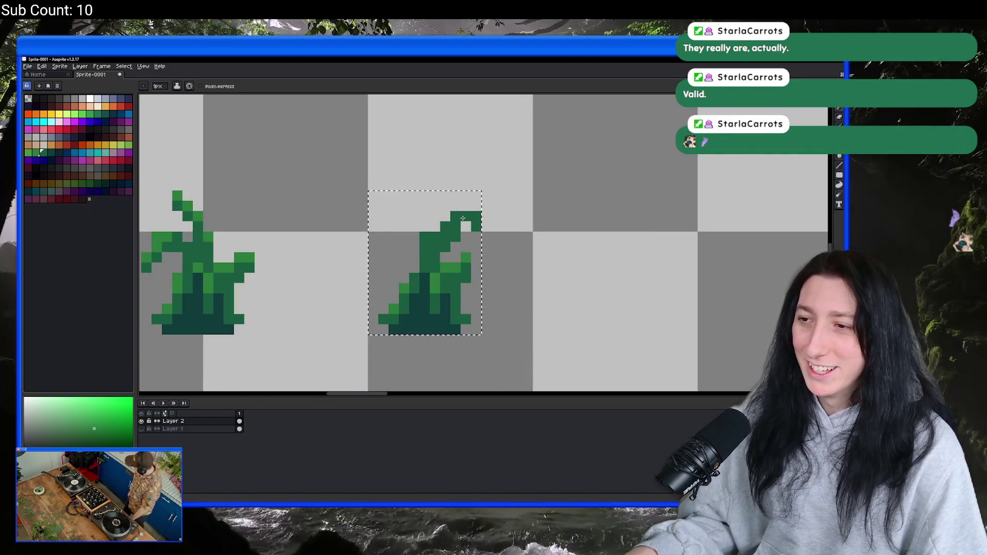
pyautogui.scroll(-2, 463, 217)
pyautogui.press('v')
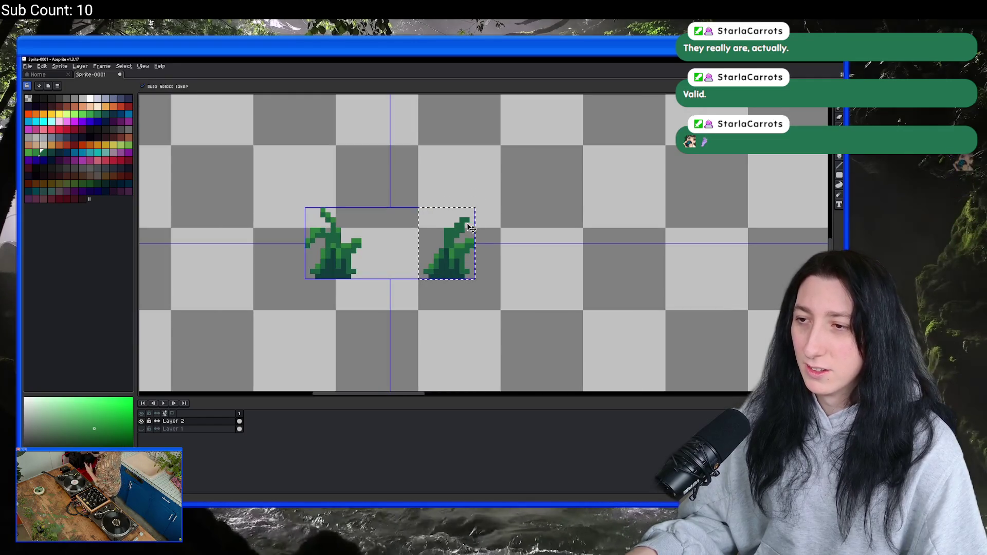
pyautogui.press('b')
pyautogui.scroll(3, 469, 228)
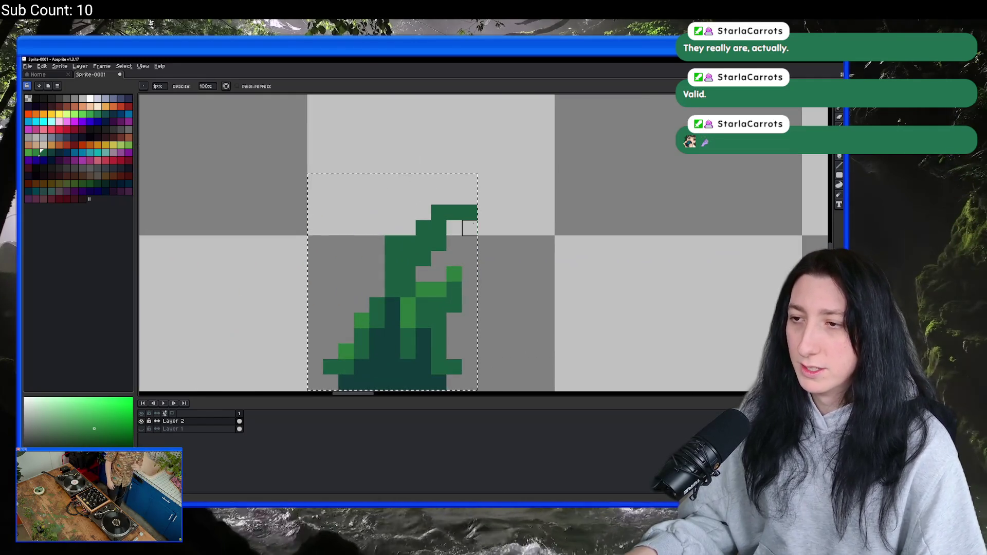
pyautogui.moveTo(438, 221); pyautogui.dragTo(457, 246)
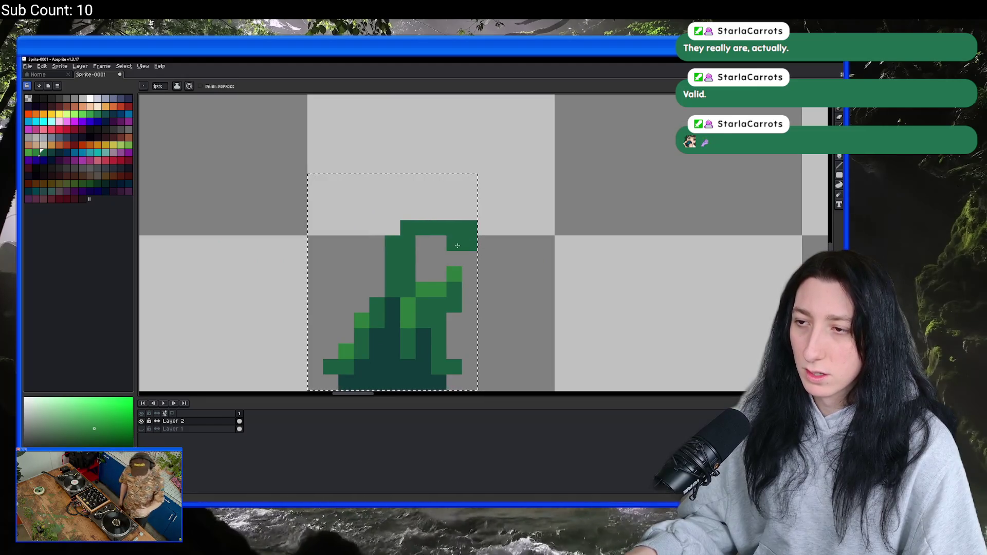
# Erase stray pixels at the top-left and upper branch, adding dark green to the top leaf
pyautogui.press('e')
pyautogui.scroll(-4, 428, 218)
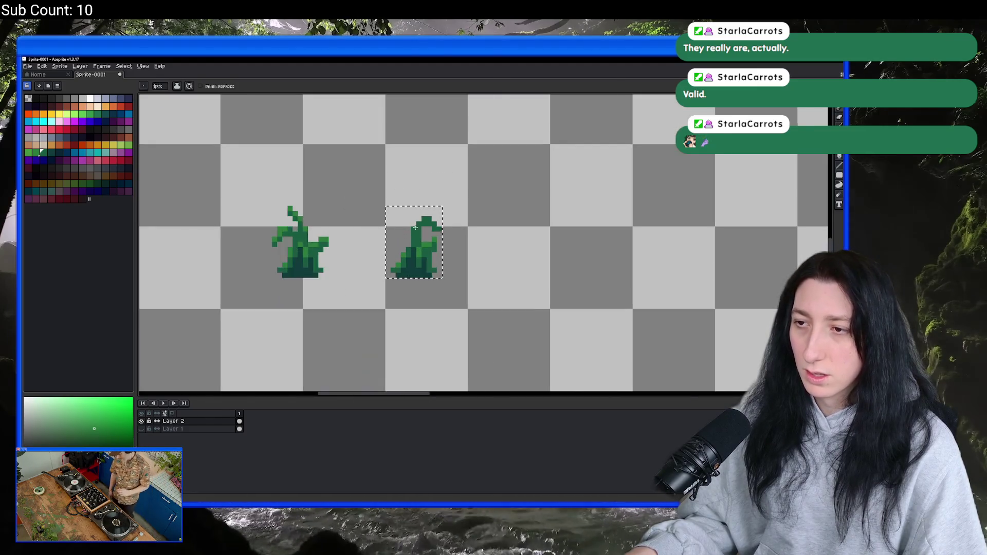
pyautogui.scroll(3, 409, 233)
pyautogui.scroll(-3, 374, 240)
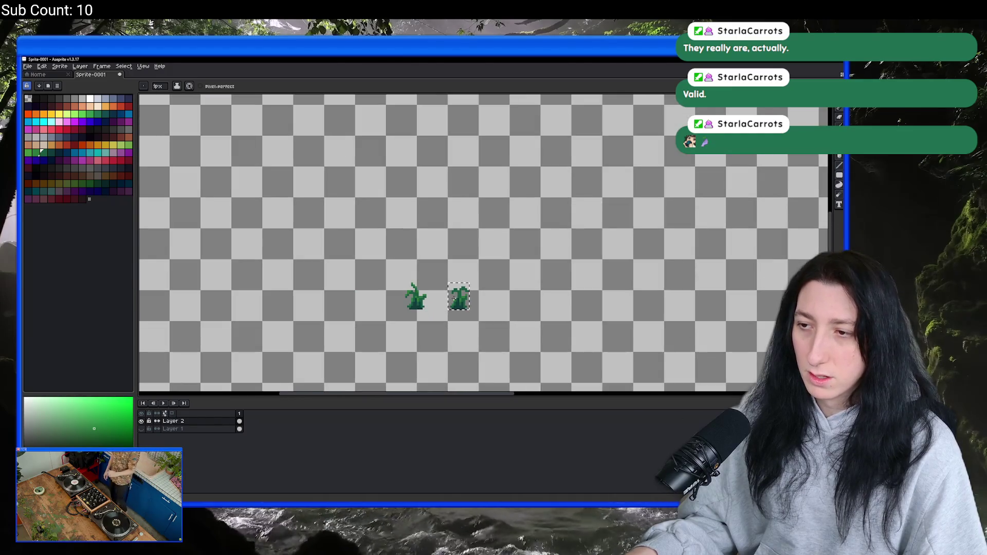
pyautogui.scroll(4, 462, 291)
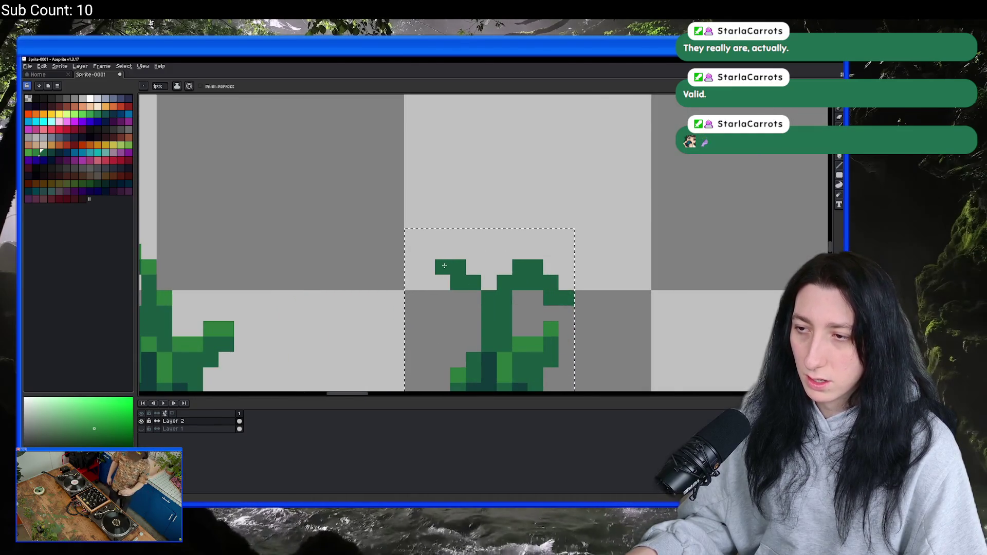
pyautogui.scroll(-3, 442, 264)
pyautogui.scroll(2, 440, 257)
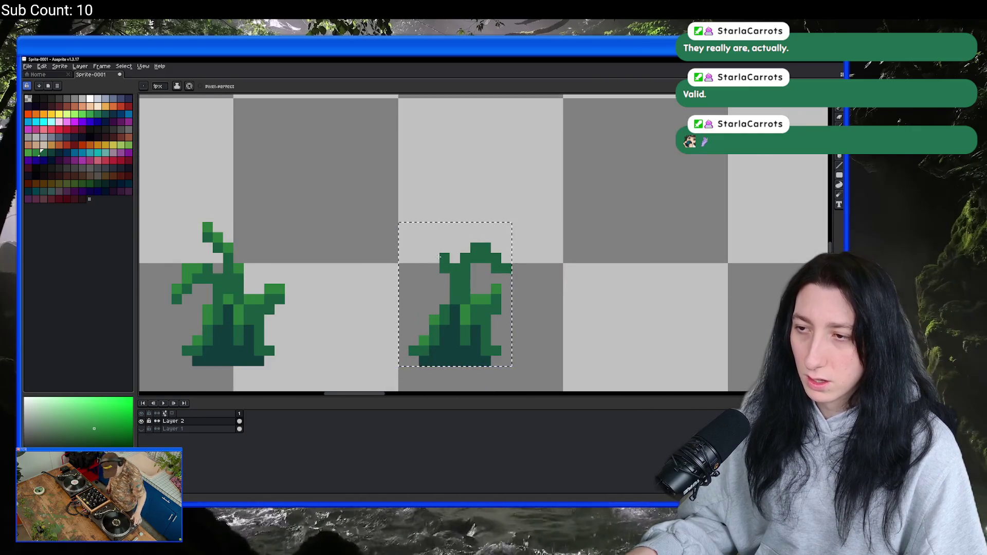
pyautogui.scroll(-3, 427, 234)
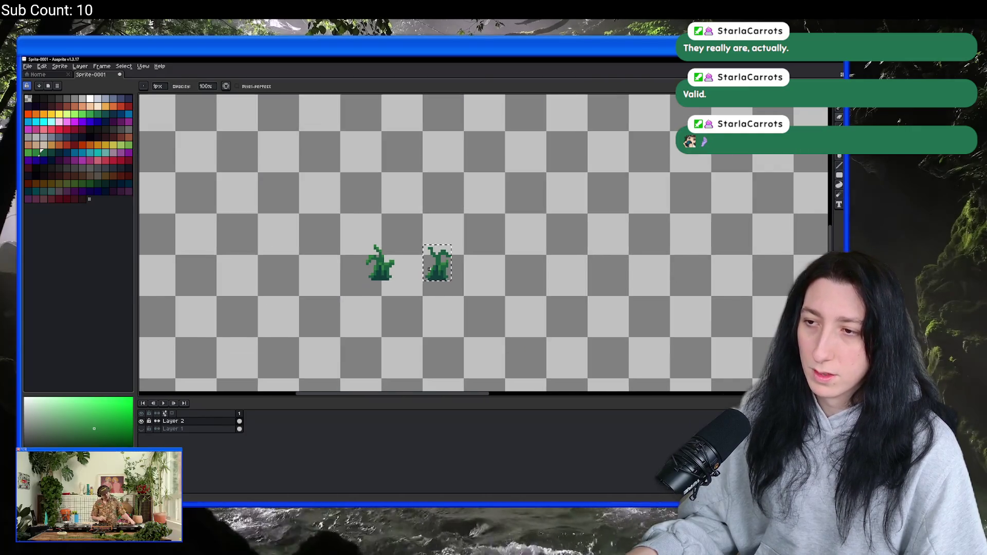
pyautogui.scroll(3, 446, 255)
pyautogui.press('e')
pyautogui.scroll(3, 434, 214)
pyautogui.moveTo(412, 213)
pyautogui.mouseDown()
pyautogui.moveTo(419, 222)
pyautogui.moveTo(419, 208)
pyautogui.mouseUp()
pyautogui.click(460, 252)
pyautogui.scroll(-3, 505, 252)
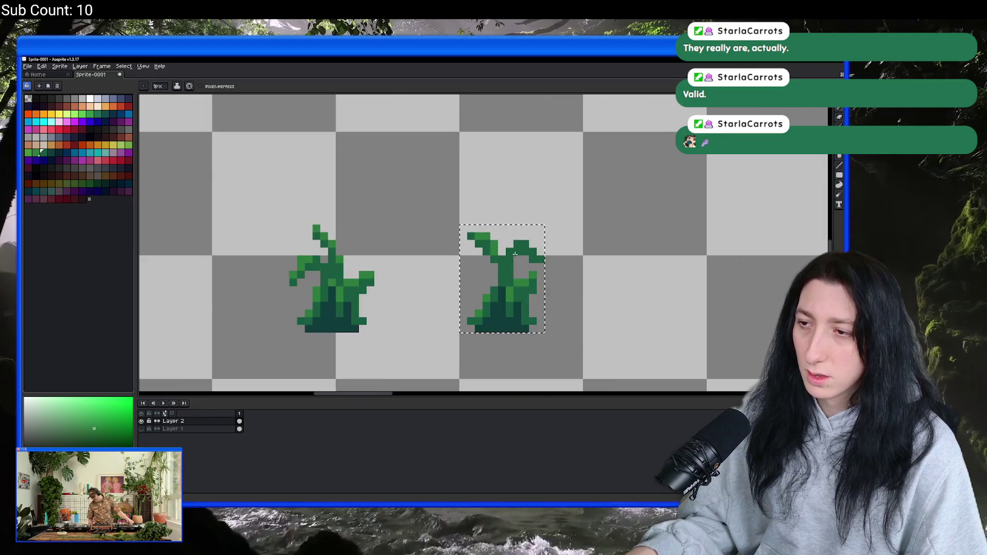
pyautogui.scroll(2, 502, 252)
pyautogui.scroll(2, 532, 240)
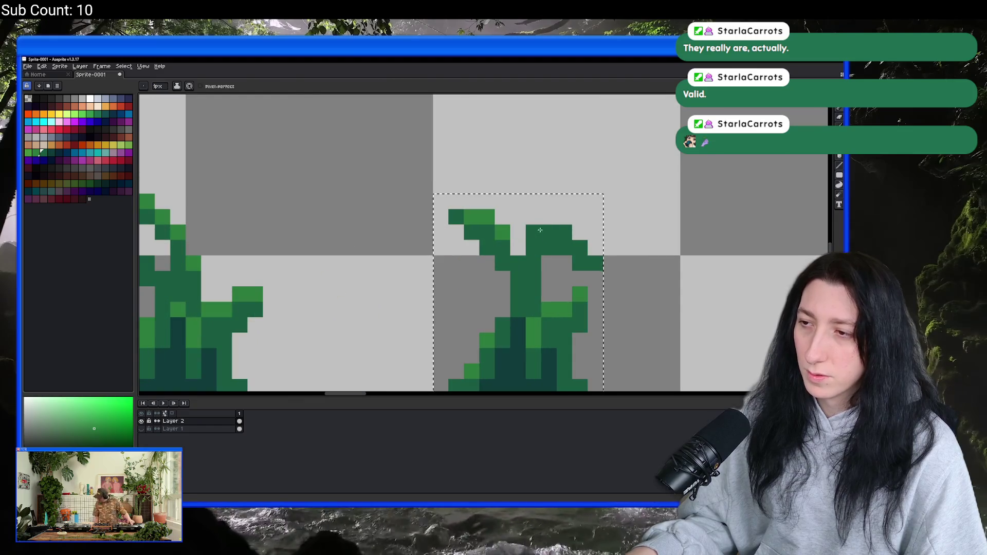
pyautogui.click(532, 239)
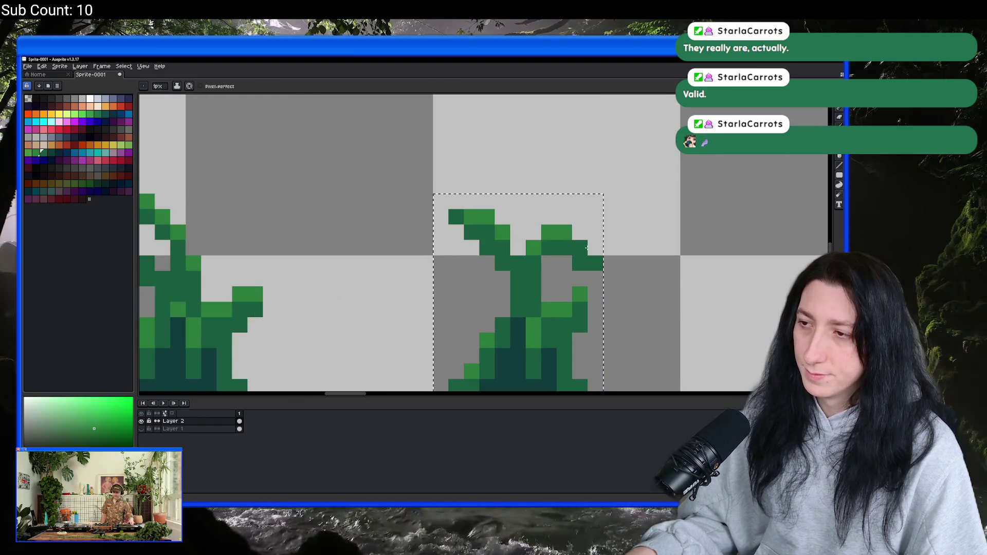
# Frame both plants on the canvas and select the right-hand plant
pyautogui.scroll(-2, 596, 261)
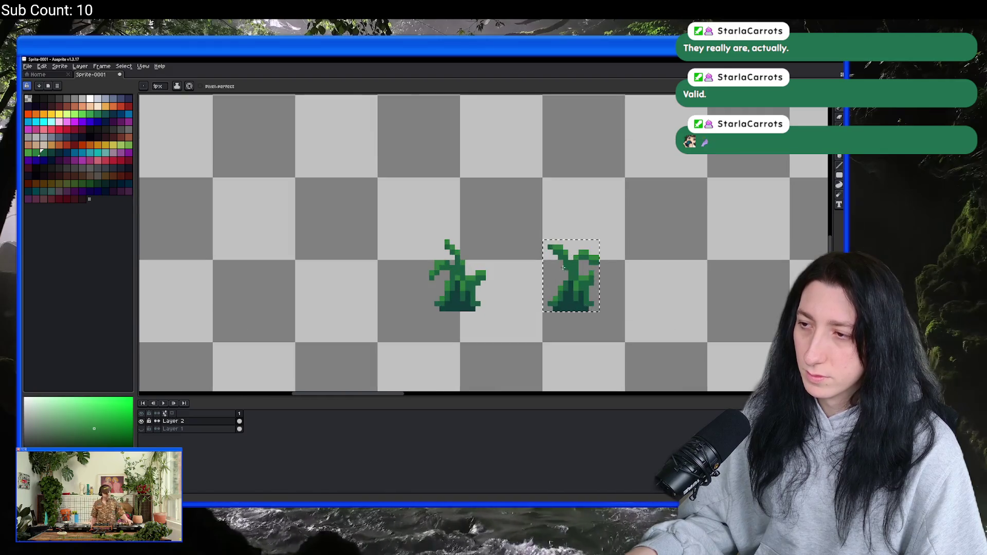
pyautogui.scroll(2, 563, 267)
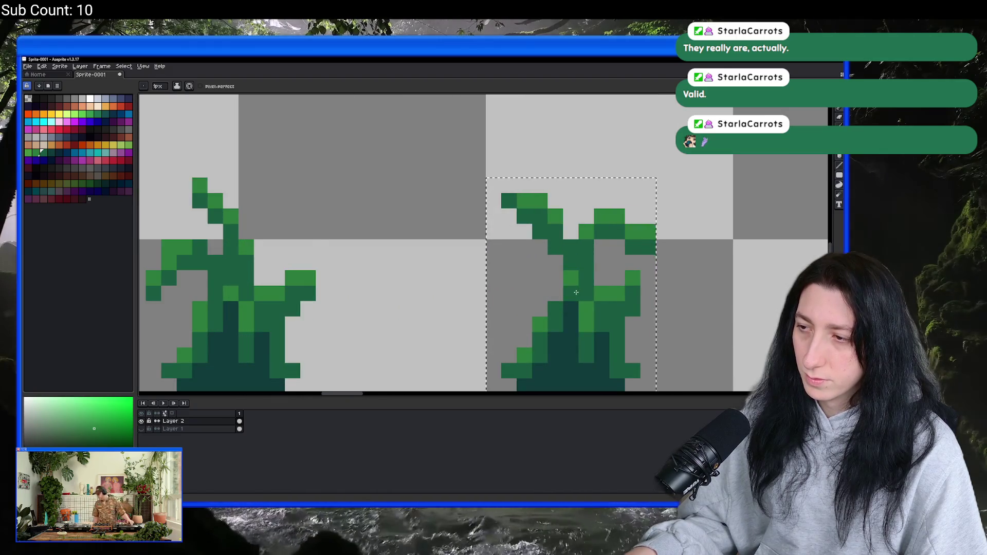
pyautogui.scroll(-3, 576, 293)
pyautogui.moveTo(600, 335)
pyautogui.mouseDown()
pyautogui.moveTo(525, 305)
pyautogui.moveTo(444, 201)
pyautogui.mouseUp()
pyautogui.scroll(2, 524, 305)
pyautogui.scroll(2, 452, 206)
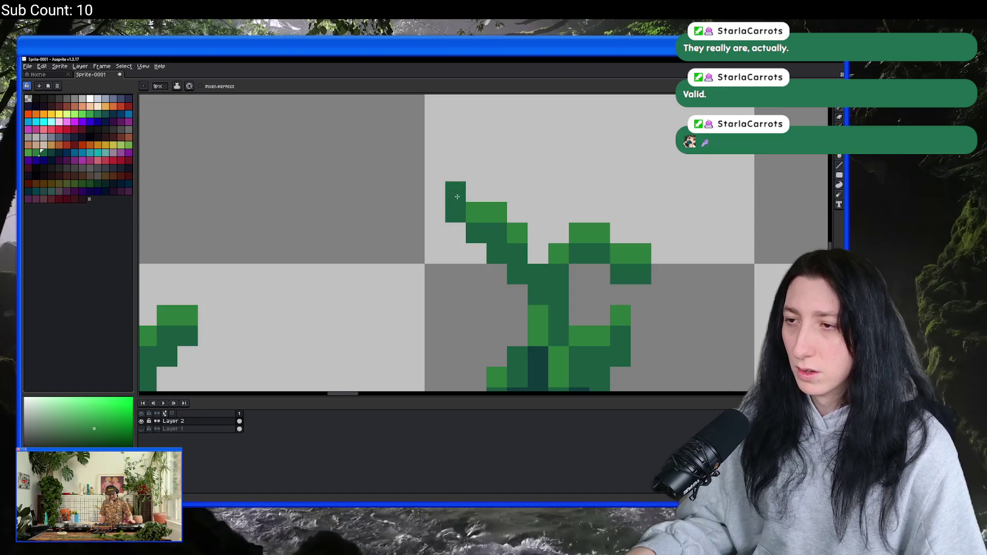
pyautogui.scroll(-6, 454, 191)
pyautogui.scroll(4, 525, 298)
pyautogui.moveTo(531, 302); pyautogui.dragTo(451, 193)
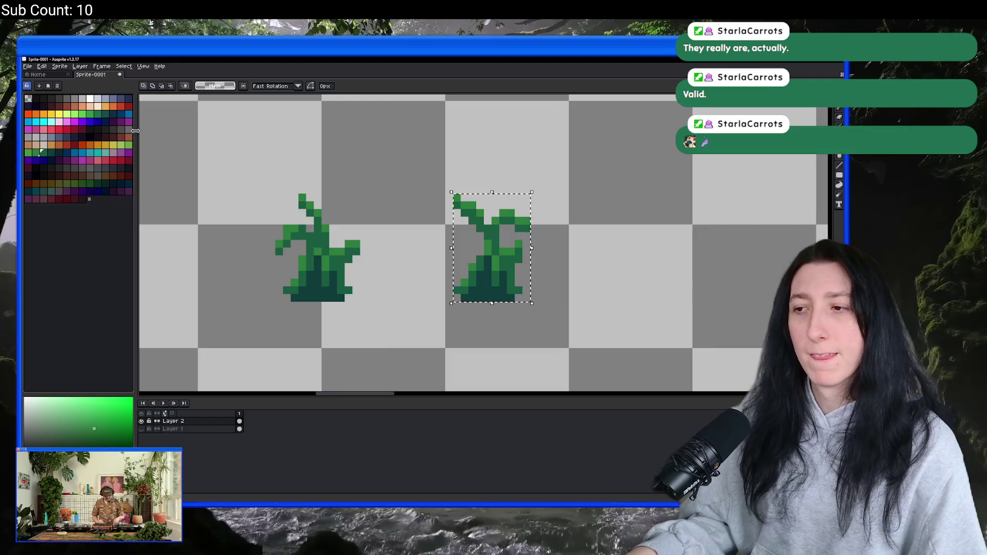
pyautogui.scroll(3, 478, 280)
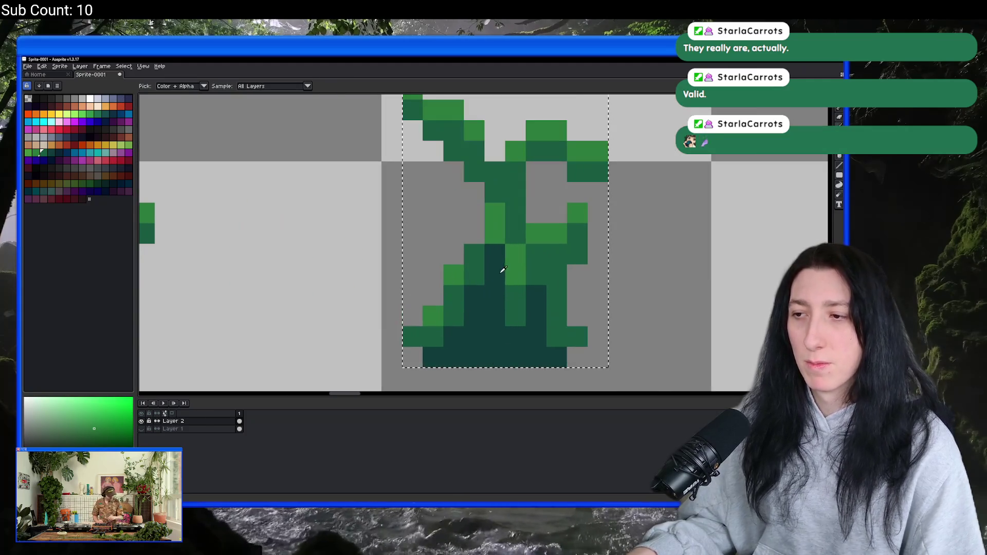
# Repaint the right plant's leaf, stem and base pixels in dark teal and mid-green shades
pyautogui.press('b')
pyautogui.rightClick(493, 284)
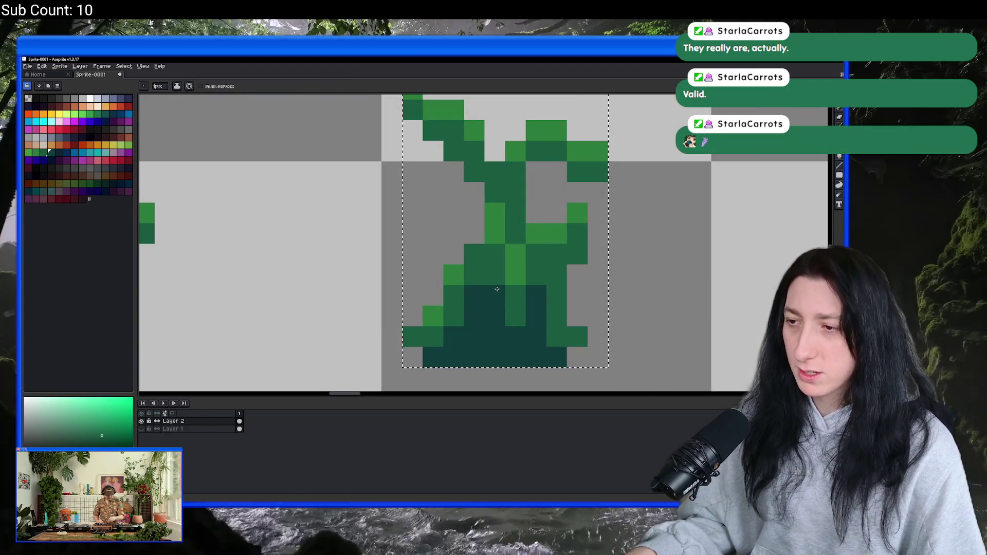
pyautogui.click(514, 275)
pyautogui.click(514, 255)
pyautogui.click(512, 311)
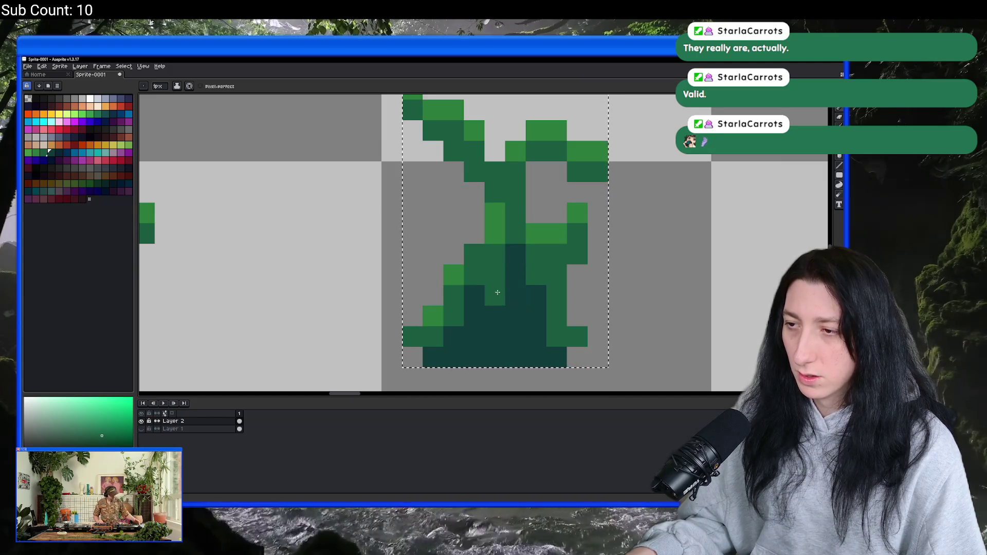
pyautogui.click(515, 295)
pyautogui.rightClick(494, 295)
pyautogui.scroll(2, 531, 312)
pyautogui.press('alt')
pyautogui.keyDown('alt'); pyautogui.click(492, 254); pyautogui.keyUp('alt')
pyautogui.scroll(-5, 473, 284)
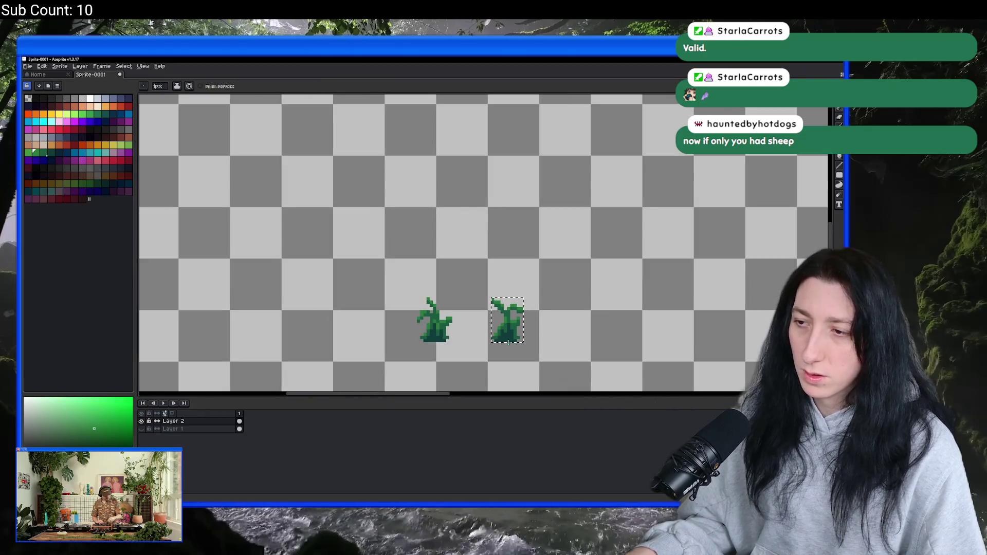
pyautogui.scroll(-1, 508, 342)
pyautogui.scroll(3, 512, 337)
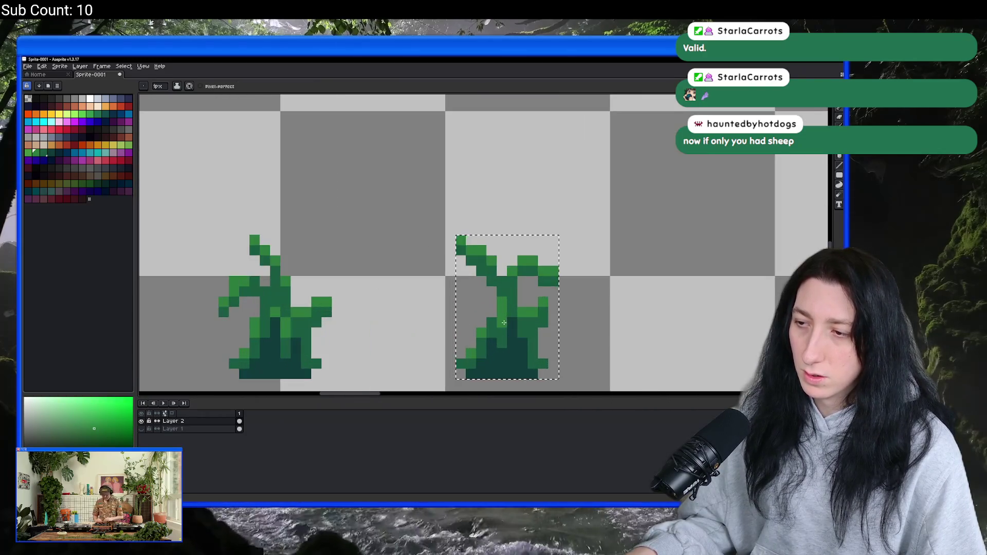
pyautogui.scroll(-3, 518, 332)
pyautogui.scroll(-2, 514, 326)
pyautogui.scroll(5, 512, 319)
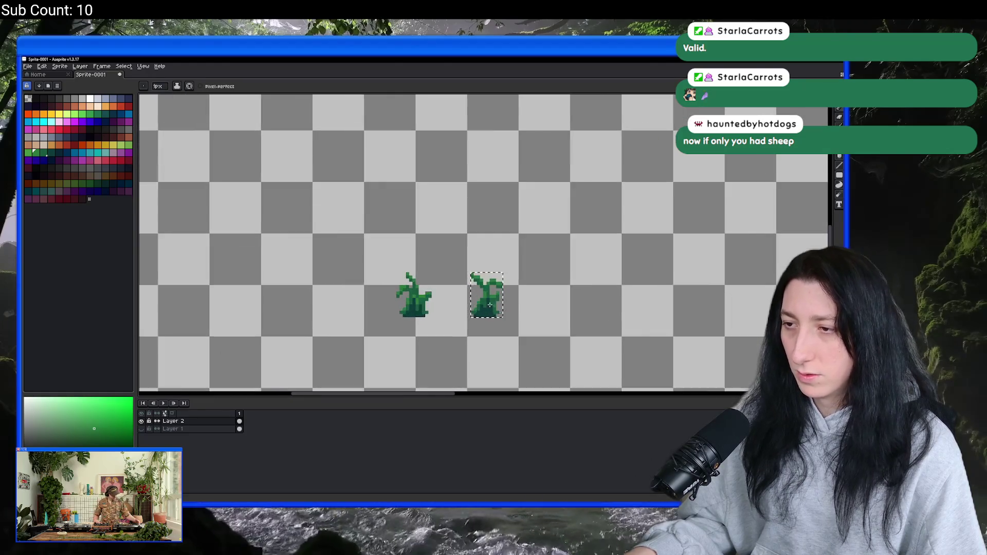
pyautogui.scroll(-3, 514, 329)
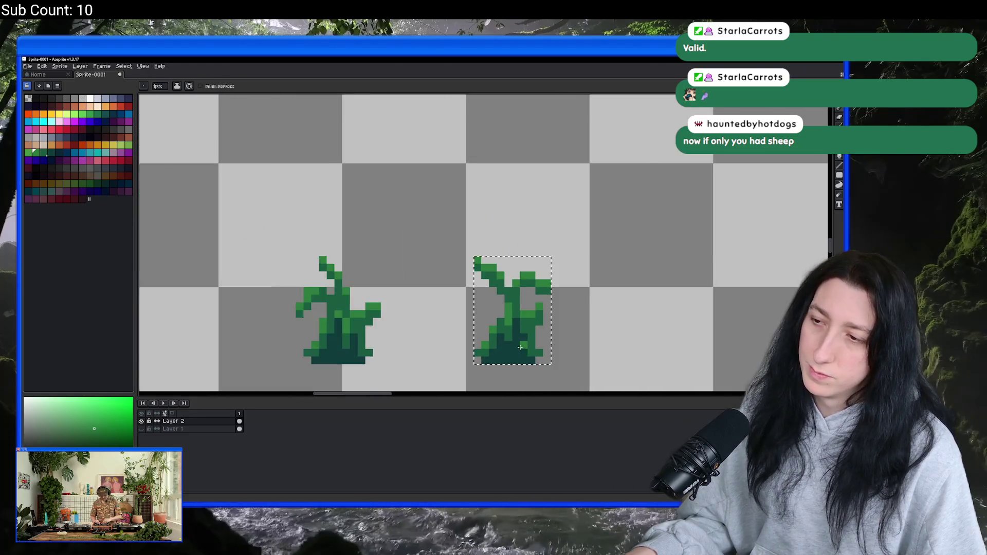
pyautogui.scroll(-1, 519, 348)
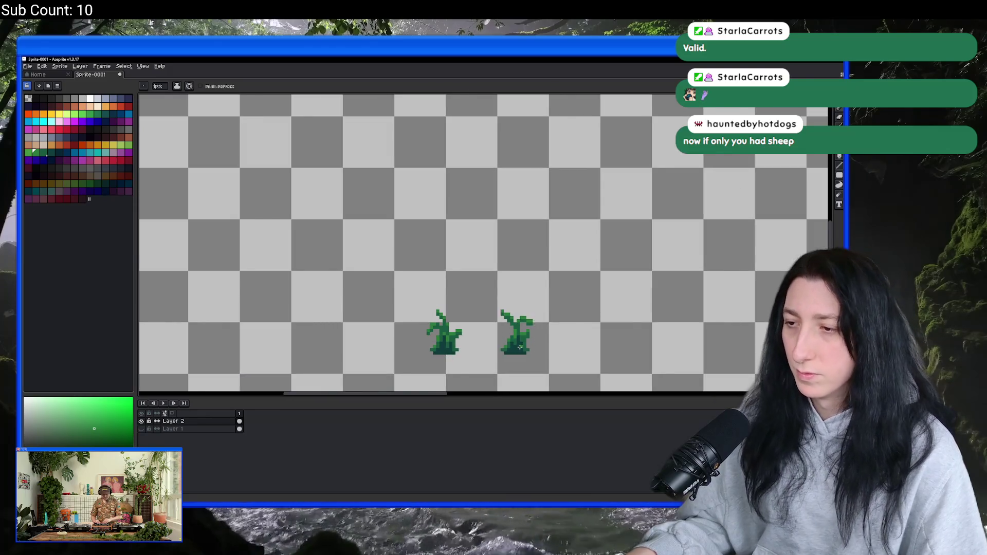
pyautogui.scroll(-2, 520, 348)
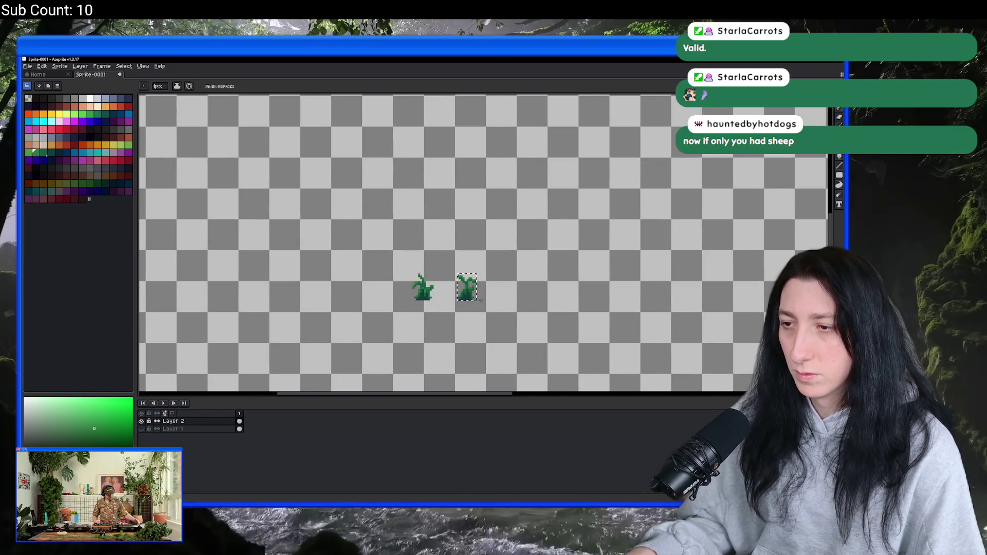
pyautogui.scroll(1, 480, 301)
# Select the right-hand plant and crop the canvas to it
pyautogui.press('m')
pyautogui.scroll(1, 480, 301)
pyautogui.moveTo(440, 308); pyautogui.dragTo(475, 258)
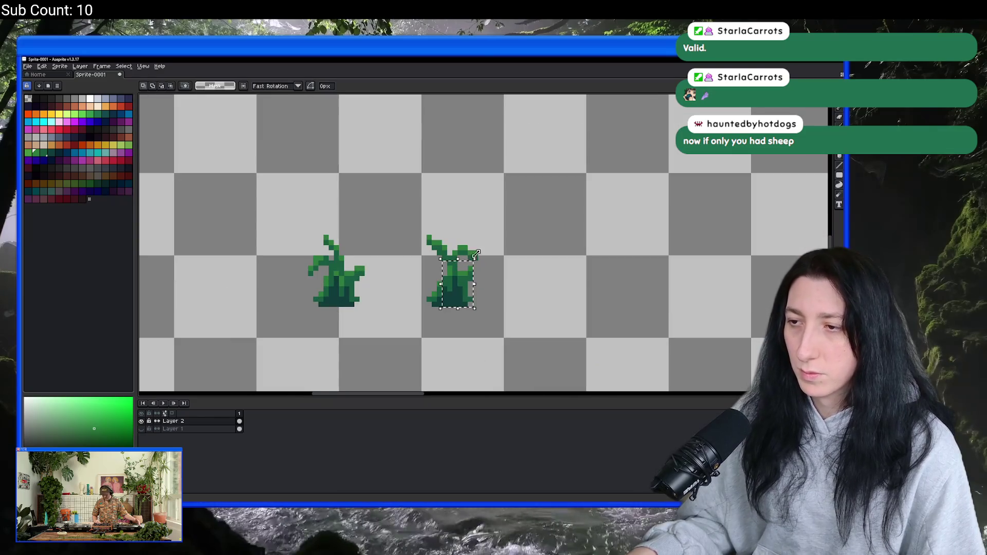
pyautogui.moveTo(479, 309); pyautogui.dragTo(425, 233)
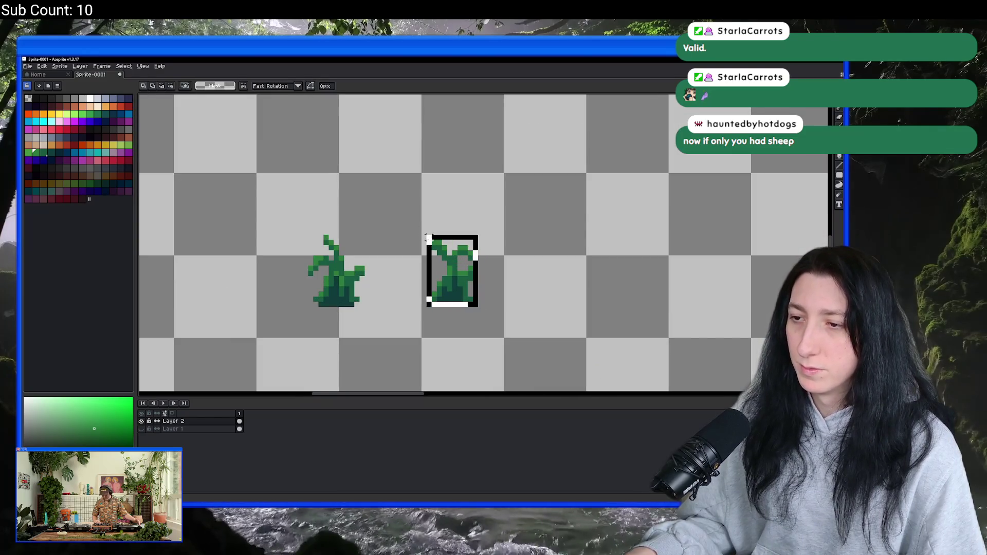
pyautogui.click(58, 66)
pyautogui.click(108, 125)
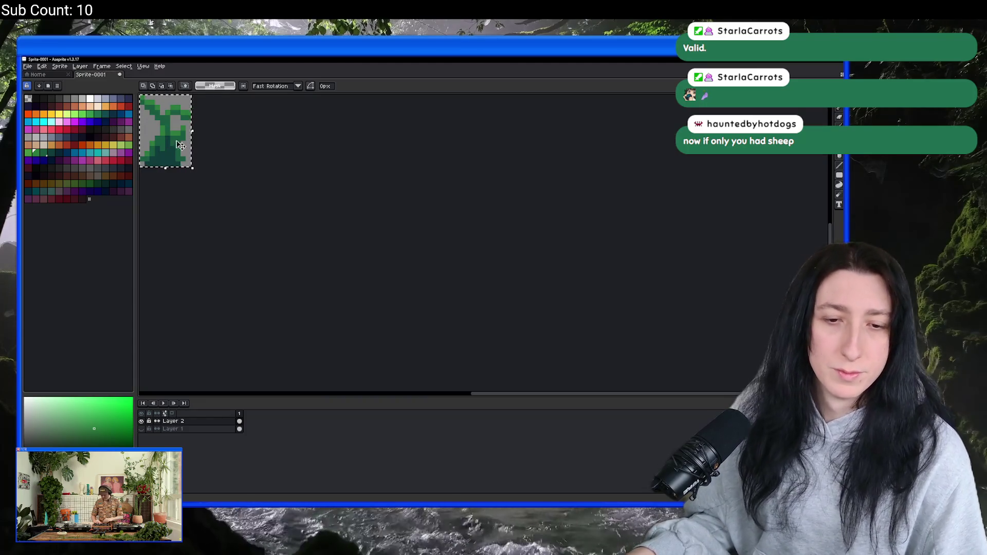
# Export the cropped plant as GrassTall.png, then undo the crop to restore the full canvas
pyautogui.hotkey('ctrl', 'shift', 'e')
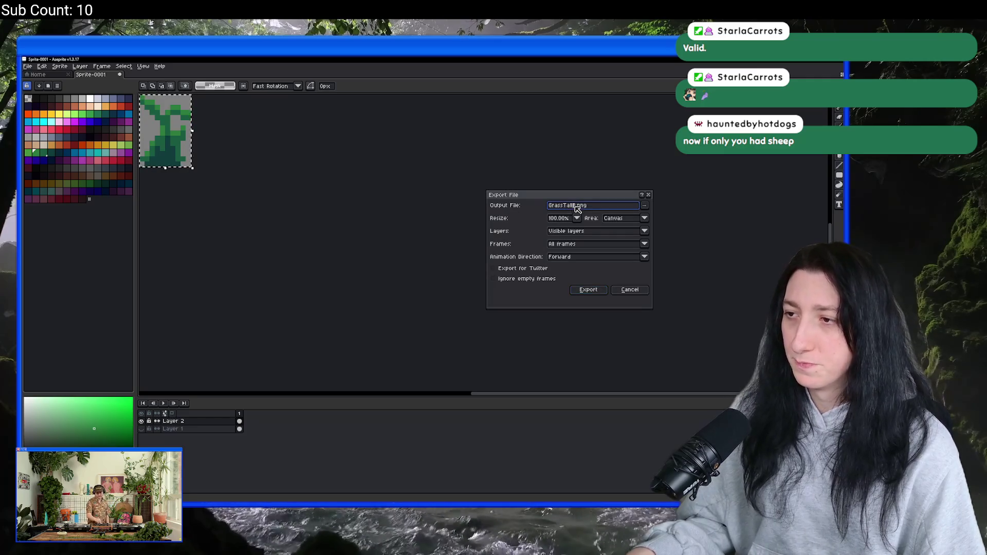
pyautogui.click(589, 291)
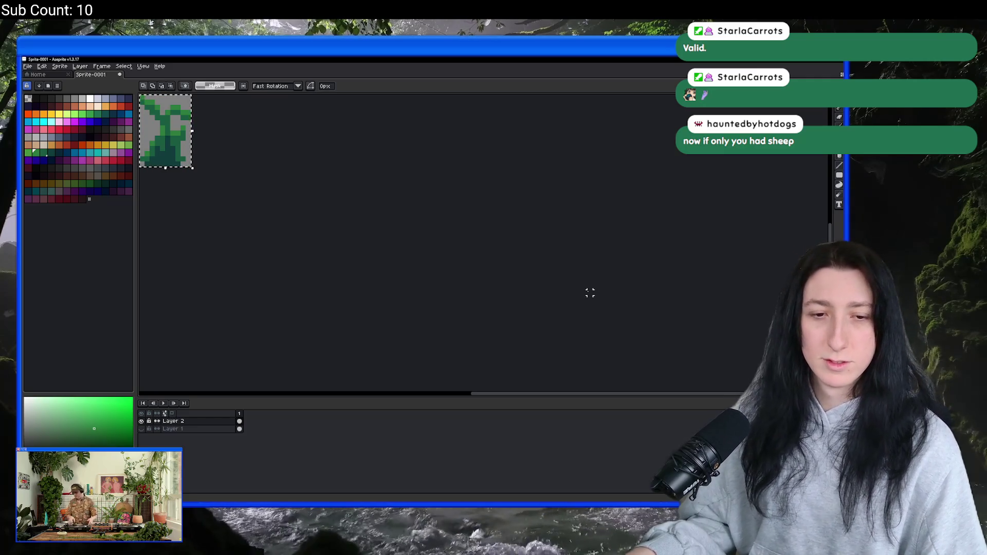
pyautogui.hotkey('ctrl', 'z')
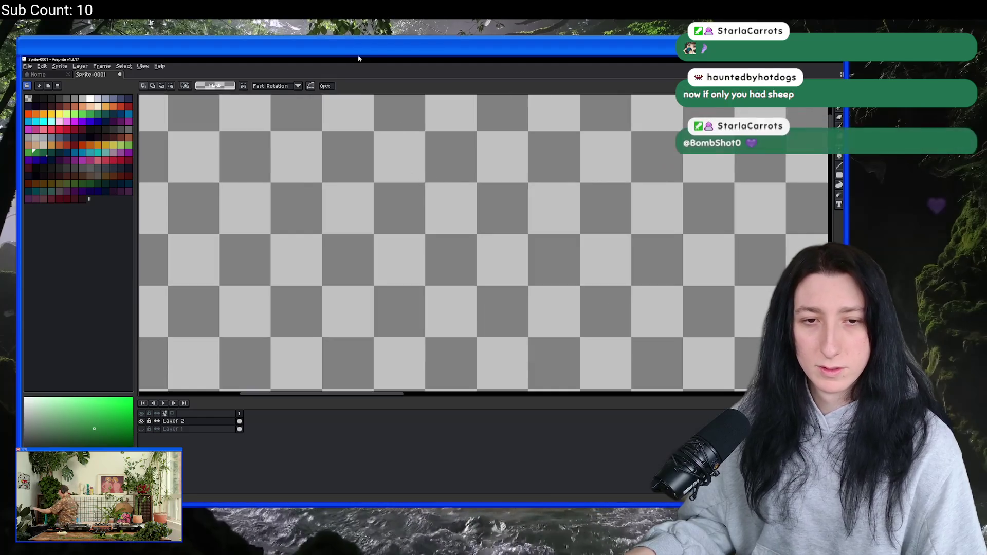
pyautogui.moveTo(502, 341); pyautogui.dragTo(495, 355)
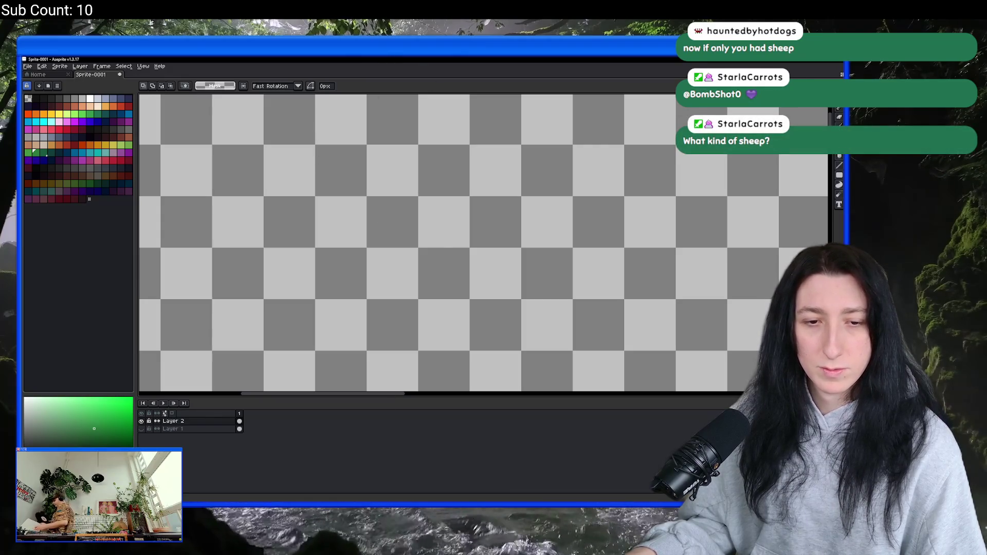
pyautogui.hotkey('alt', 'Tab')
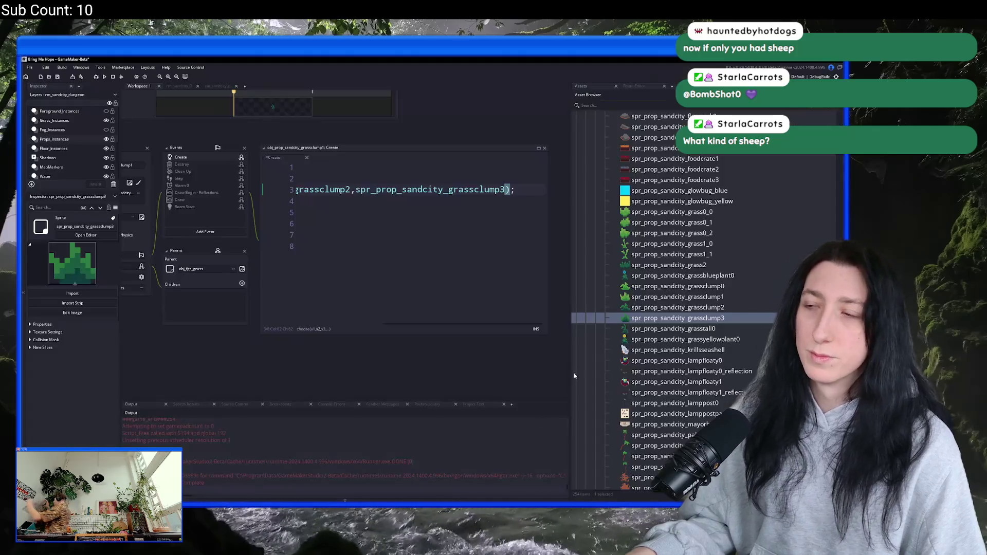
# Duplicate the grasstall0 sprite and name the copy spr_prop_sandcity_grasstall1
pyautogui.click(714, 329)
pyautogui.hotkey('ctrl', 'd')
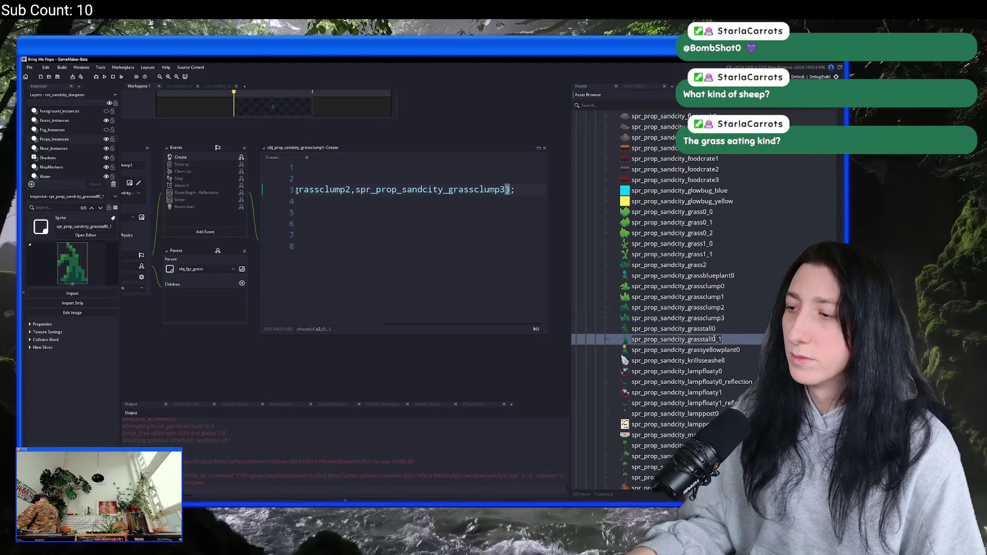
pyautogui.press('BackSpace')
pyautogui.press('BackSpace')
pyautogui.press('BackSpace')
pyautogui.write('1')
pyautogui.press('Return')
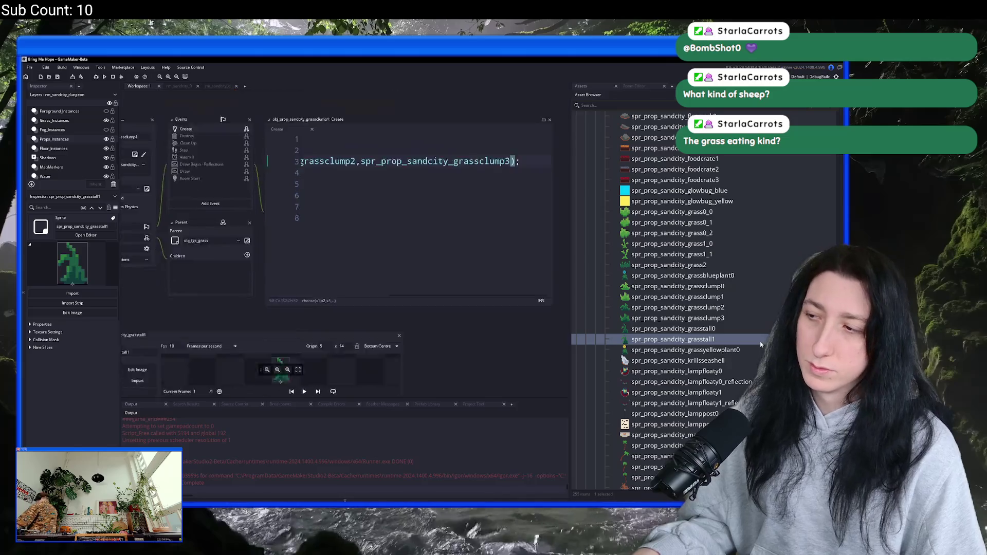
# Import GrassTall1.png as the new sprite's image, replacing the old one, and close the editor
pyautogui.click(190, 196)
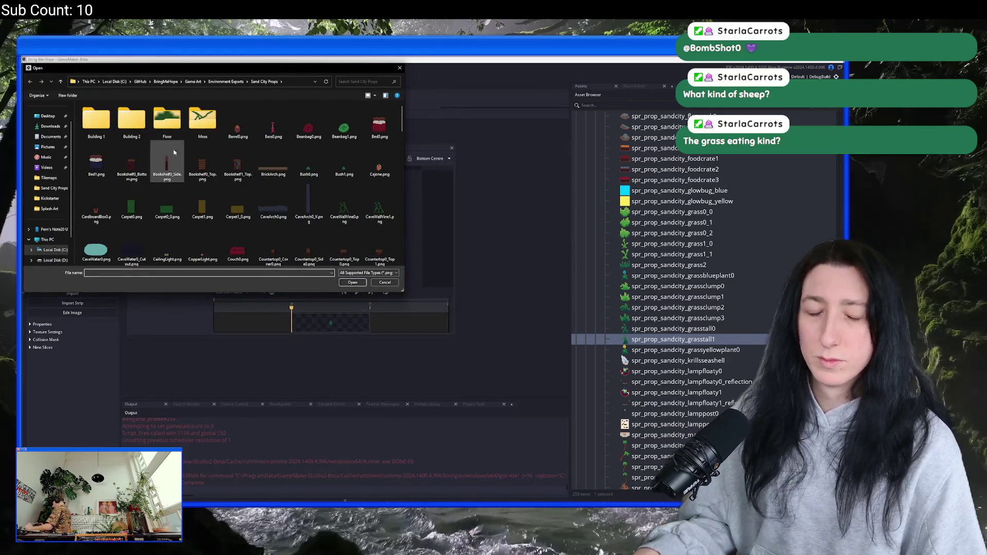
pyautogui.scroll(-5, 232, 144)
pyautogui.click(273, 122)
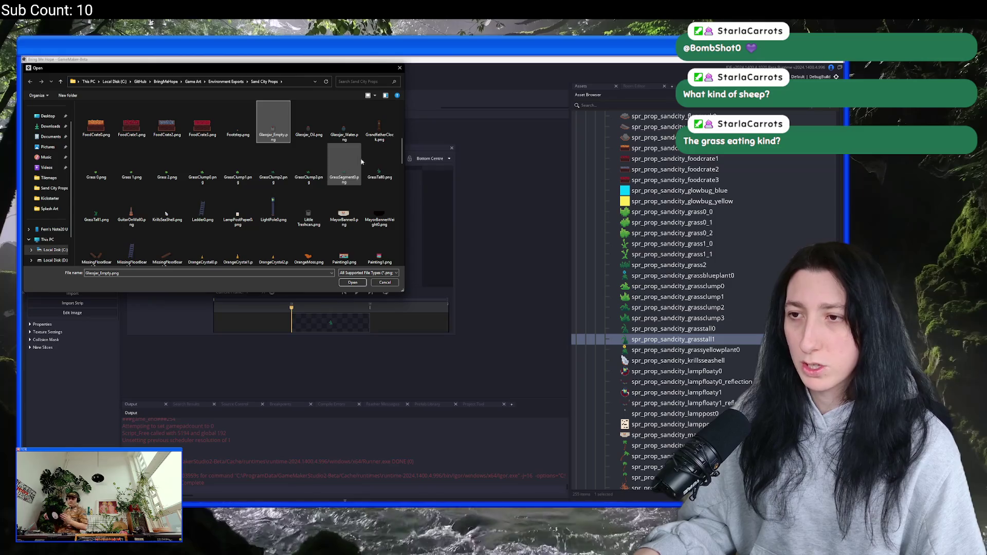
pyautogui.doubleClick(103, 203)
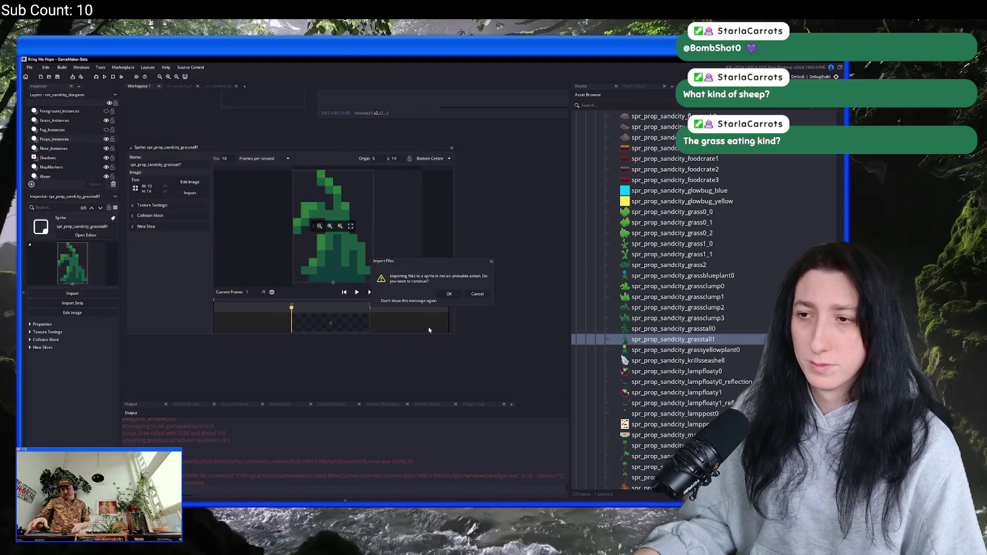
pyautogui.click(449, 295)
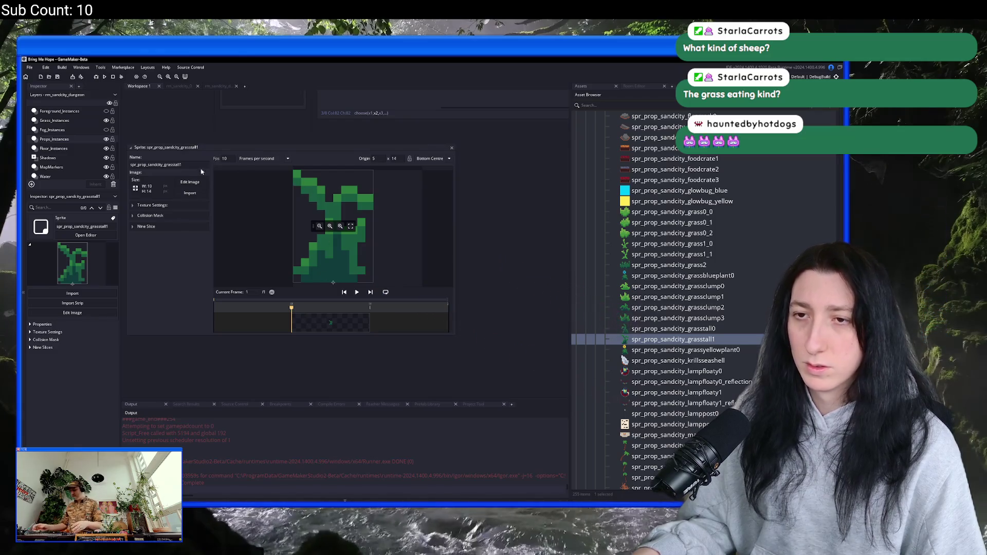
pyautogui.click(452, 148)
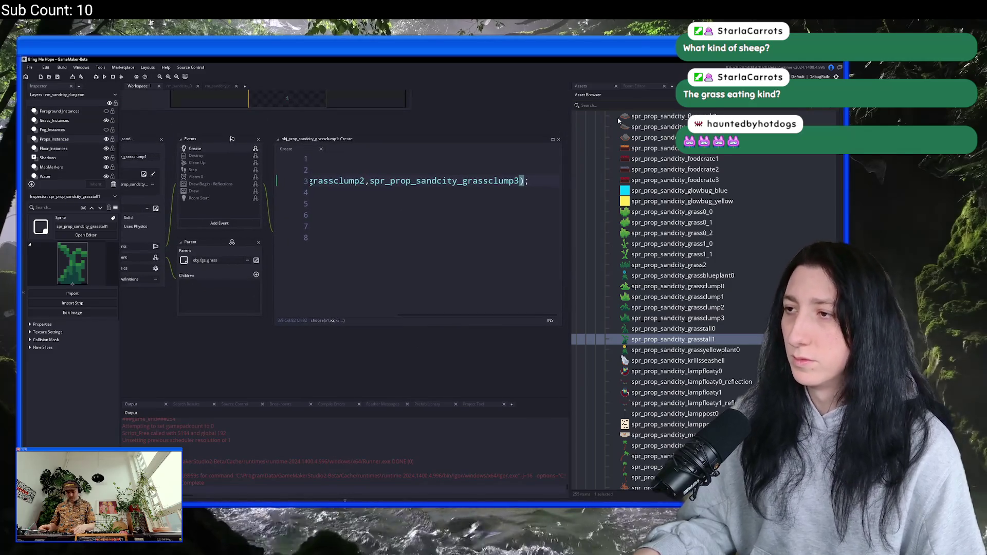
# Duplicate obj_prop_sandcity_grassclump1 as a new object named obj_prop_sandcity_grasstall0
pyautogui.click(596, 105)
pyautogui.write('grass')
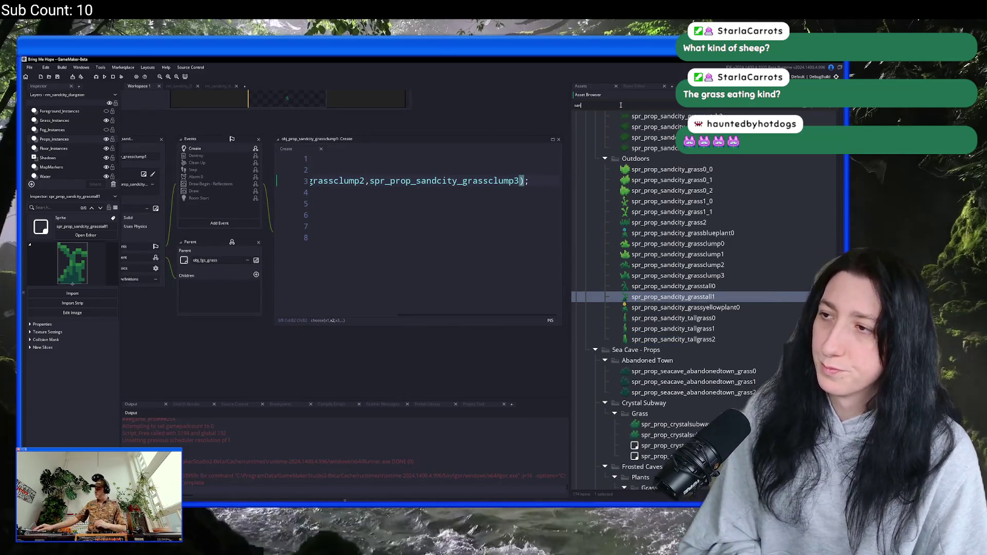
pyautogui.write('_g')
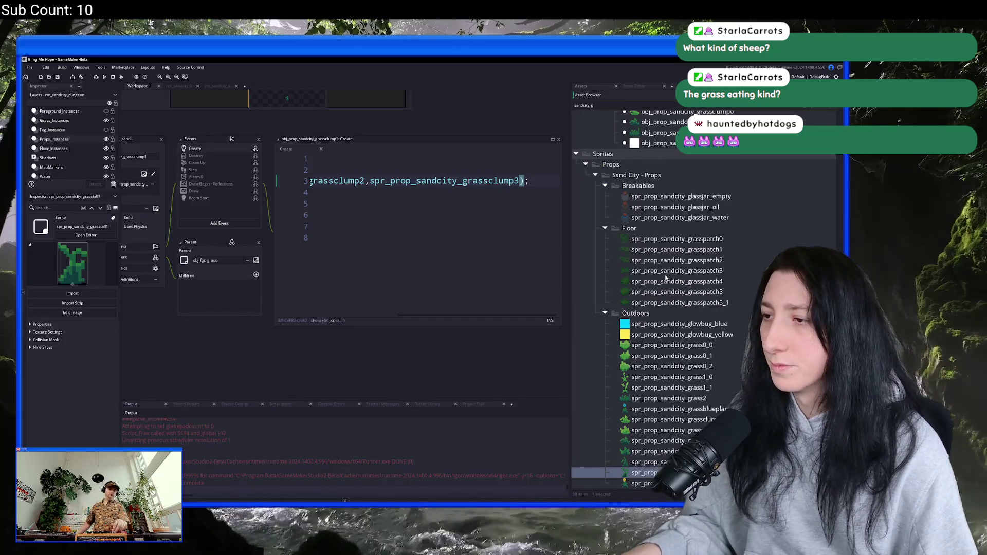
pyautogui.scroll(4, 668, 267)
pyautogui.click(676, 239)
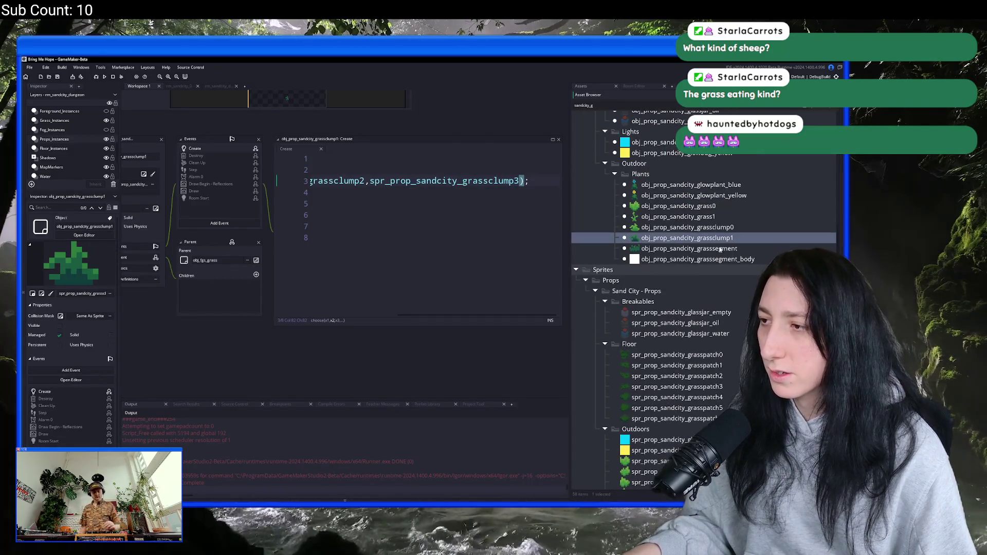
pyautogui.hotkey('ctrl', 'd')
pyautogui.write('obj_prop_sandcity_grasstall0')
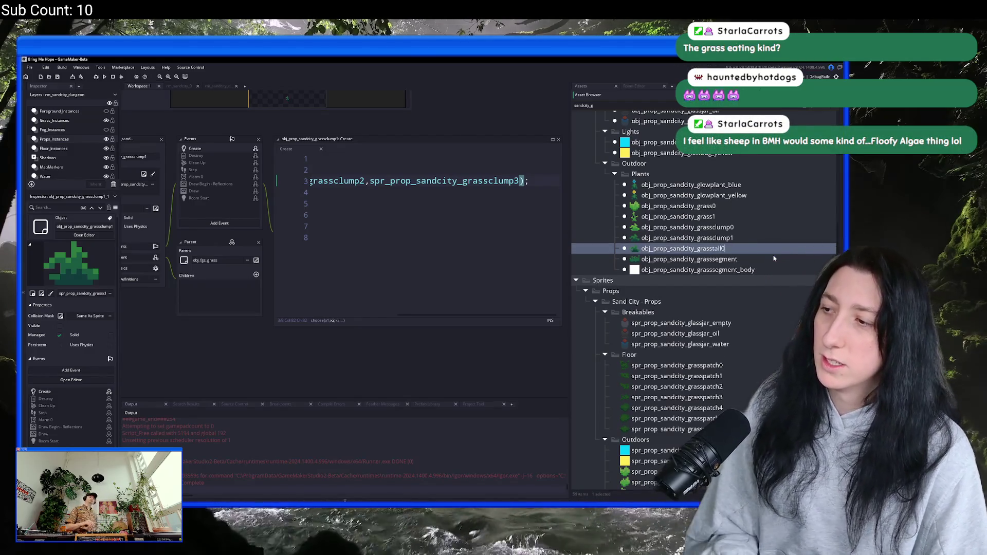
pyautogui.press('Return')
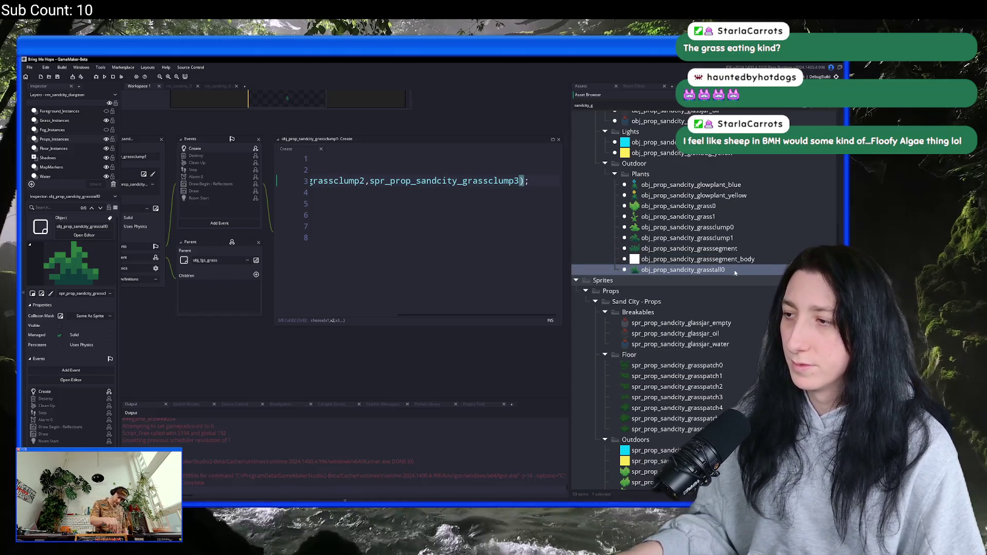
# Set the grasstall0 object's sprite to the tall grass sprite and show its Create code
pyautogui.doubleClick(735, 271)
pyautogui.click(187, 200)
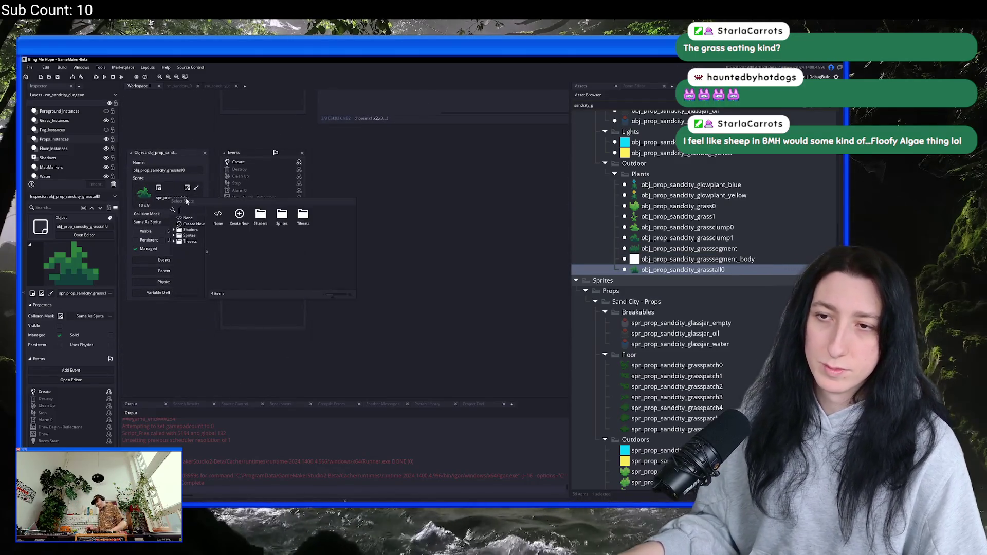
pyautogui.write('grasstall0')
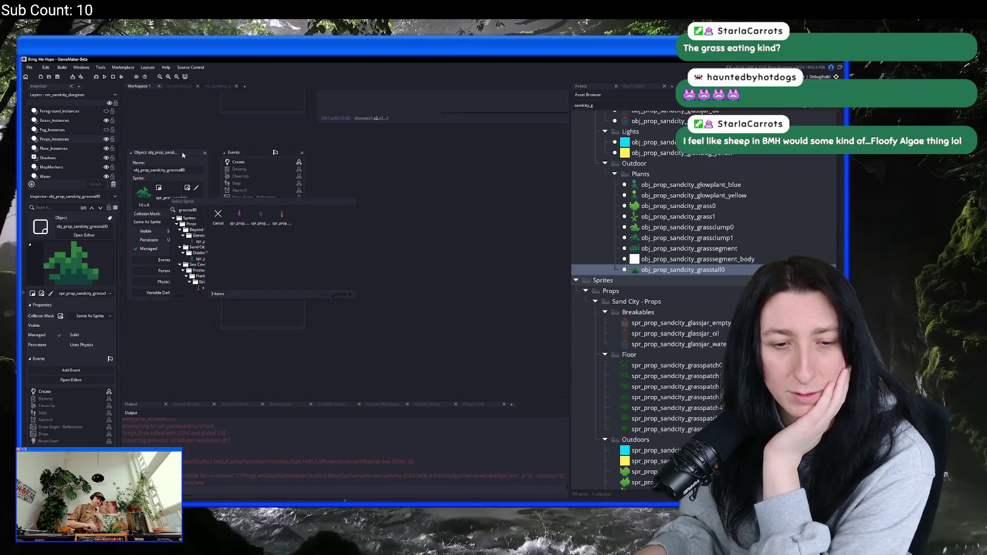
pyautogui.click(259, 220)
pyautogui.click(268, 163)
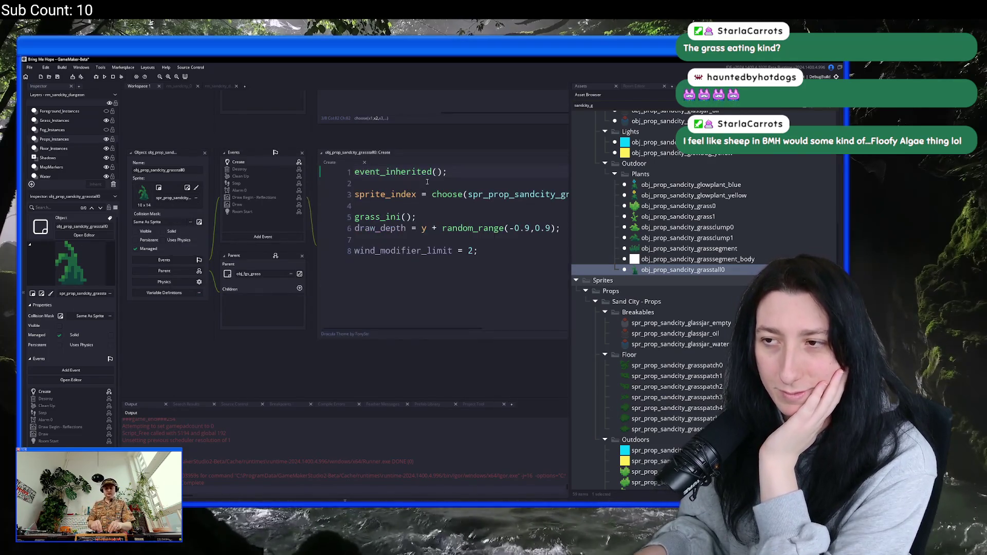
pyautogui.moveTo(424, 183); pyautogui.dragTo(285, 189)
# Replace line 3's grassclump2/grassclump3 choices with spr_prop_sandcity_grasstall0 and spr_prop_sandcity_grasstall1
pyautogui.click(340, 202)
pyautogui.click(453, 202)
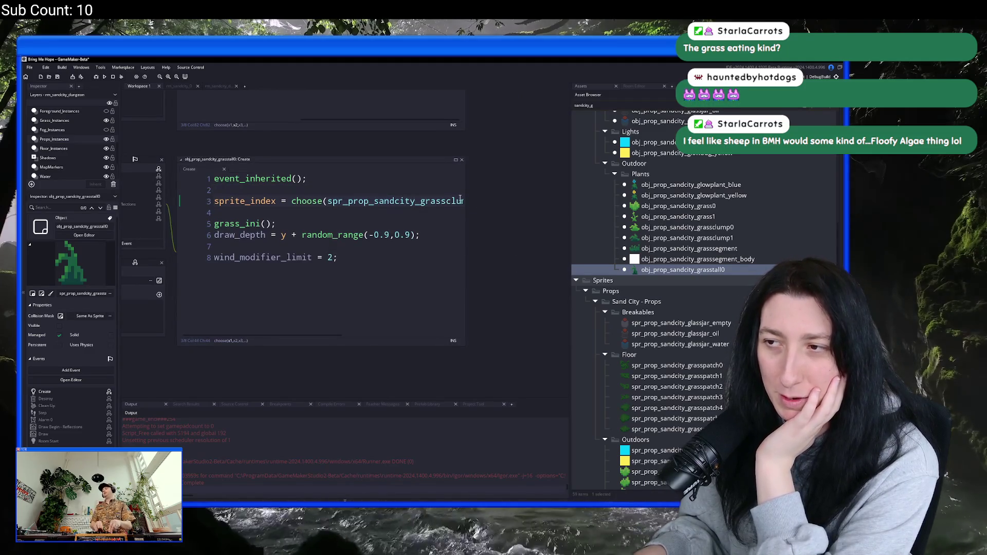
pyautogui.moveTo(411, 184); pyautogui.dragTo(566, 198)
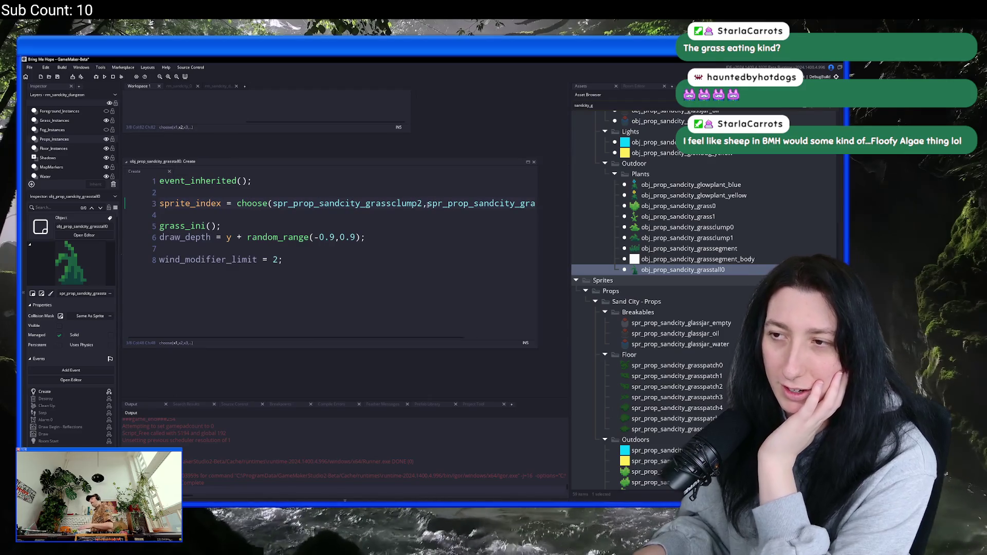
pyautogui.click(393, 207)
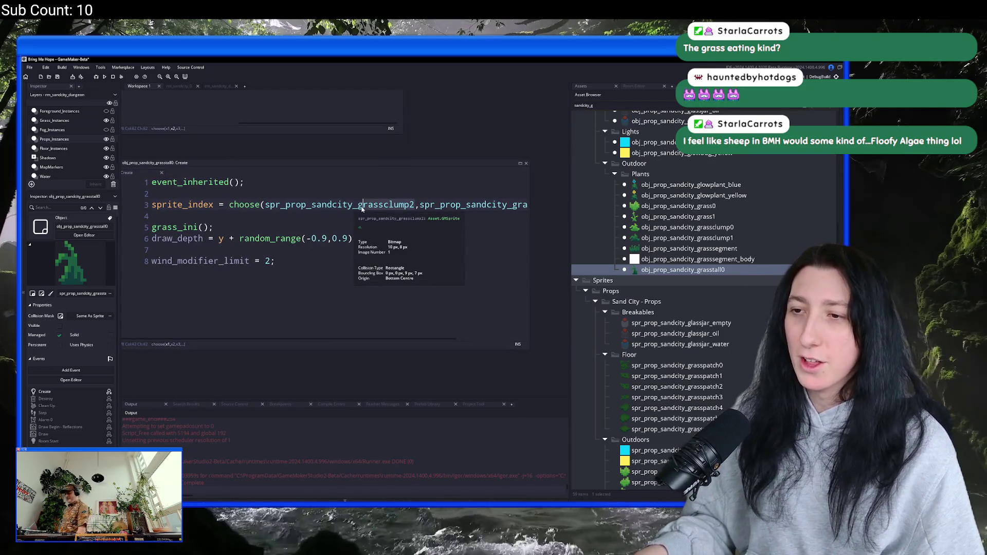
pyautogui.hotkey('ctrl', 'shift', 'Right')
pyautogui.write('grasstall0')
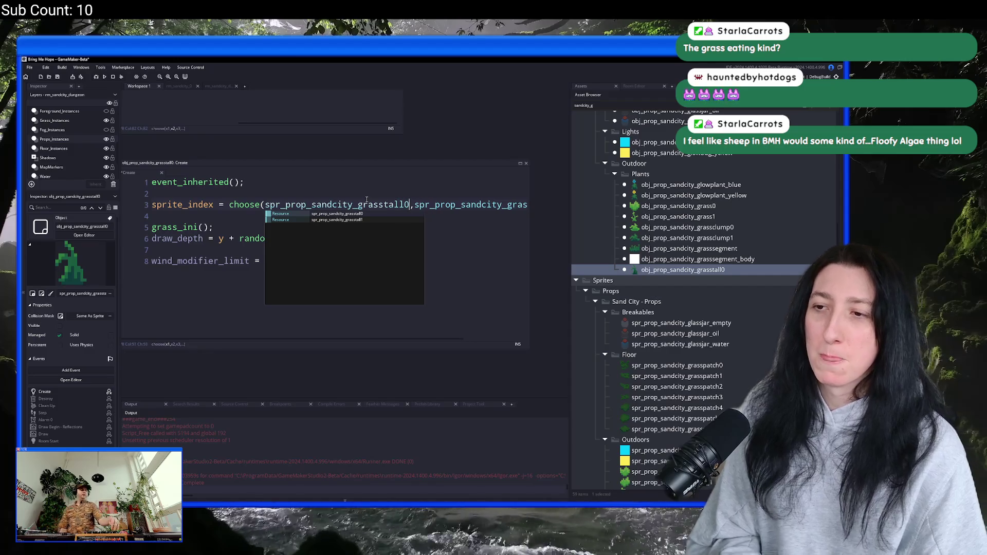
pyautogui.press('Return')
pyautogui.hotkey('ctrl', 'Right')
pyautogui.hotkey('ctrl', 'Right')
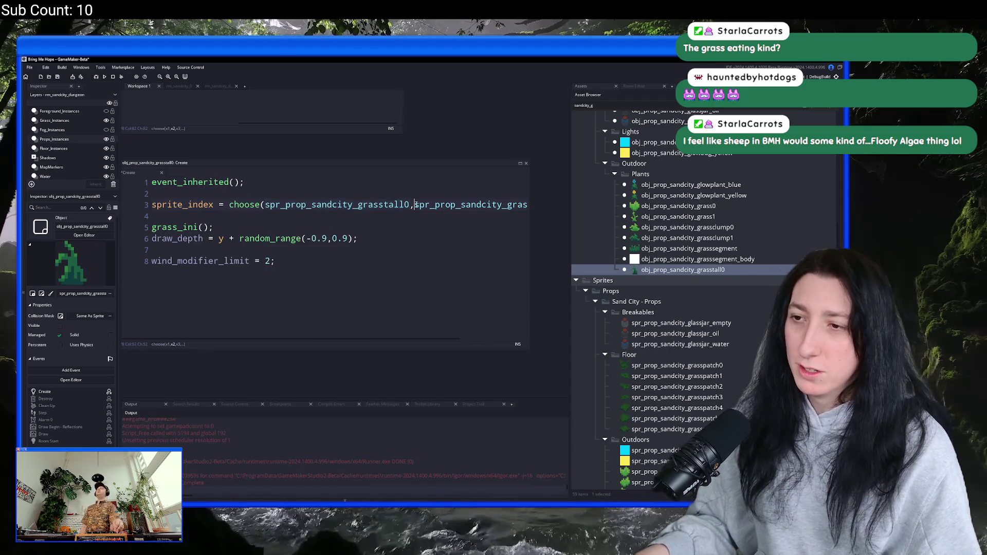
pyautogui.hotkey('ctrl', 'shift', 'Left')
pyautogui.write('spr_prop_sandcity_grasstall0')
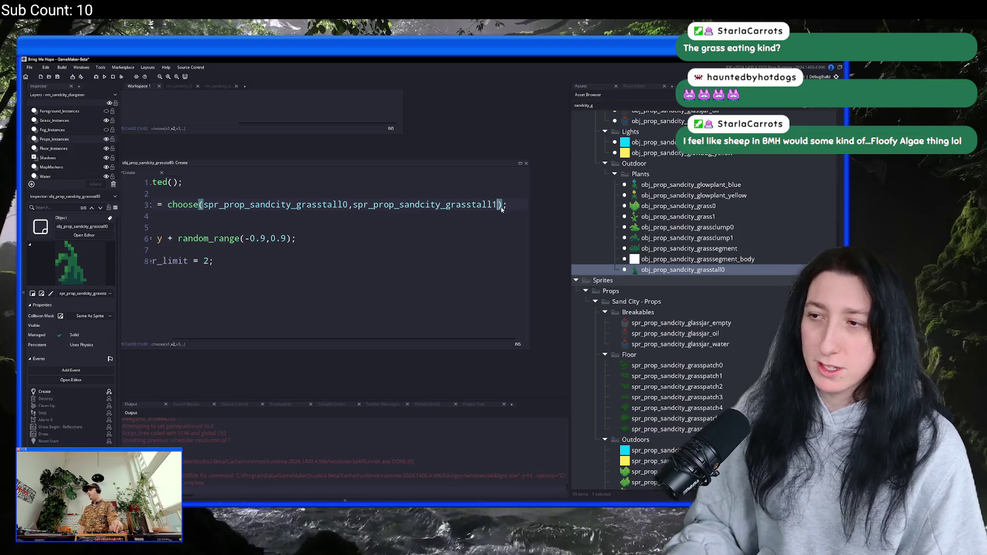
pyautogui.click(367, 213)
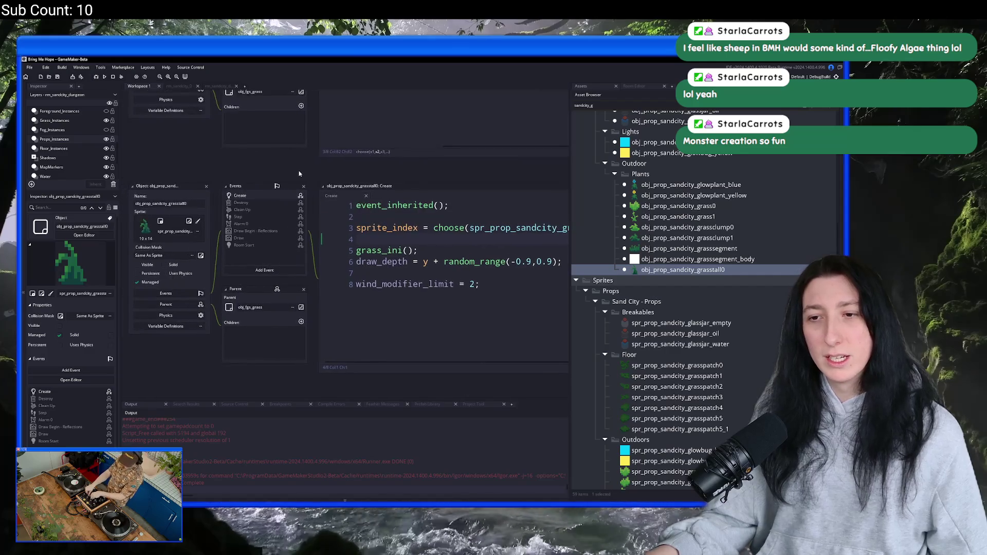
# In rm_sandcity_dungeon, select the Grass_Instances layer and inspect the grass plants near the pond
pyautogui.click(172, 92)
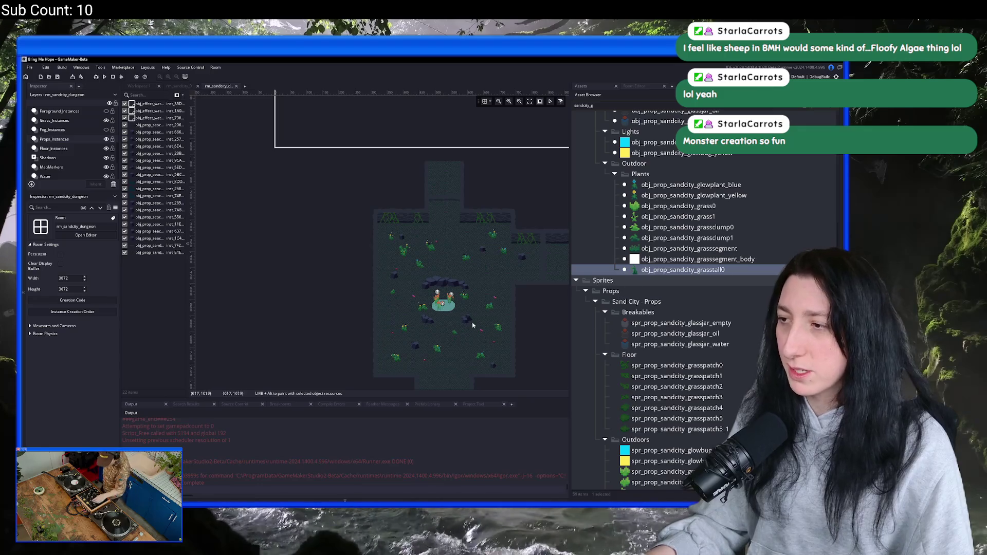
pyautogui.scroll(-3, 472, 325)
pyautogui.scroll(2, 94, 165)
pyautogui.click(57, 147)
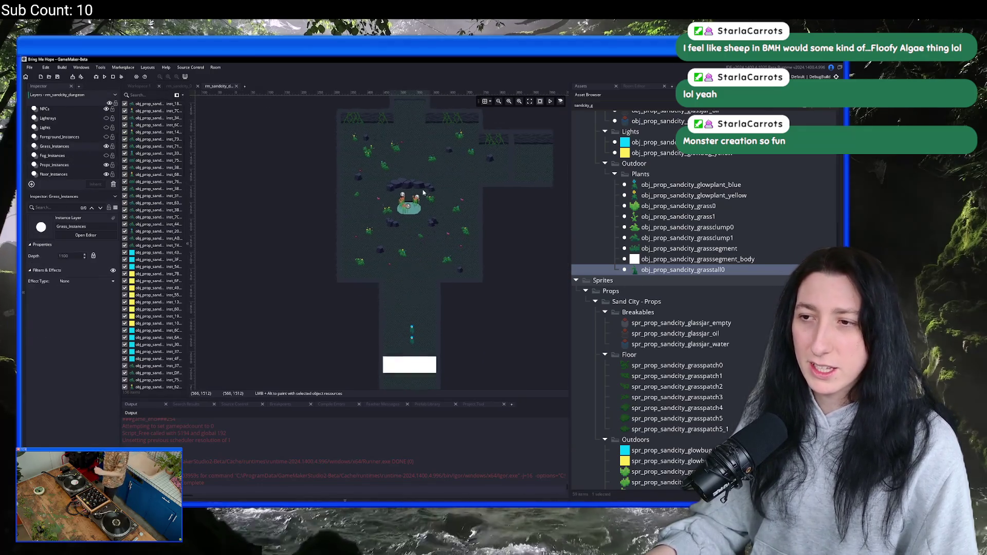
pyautogui.scroll(5, 388, 251)
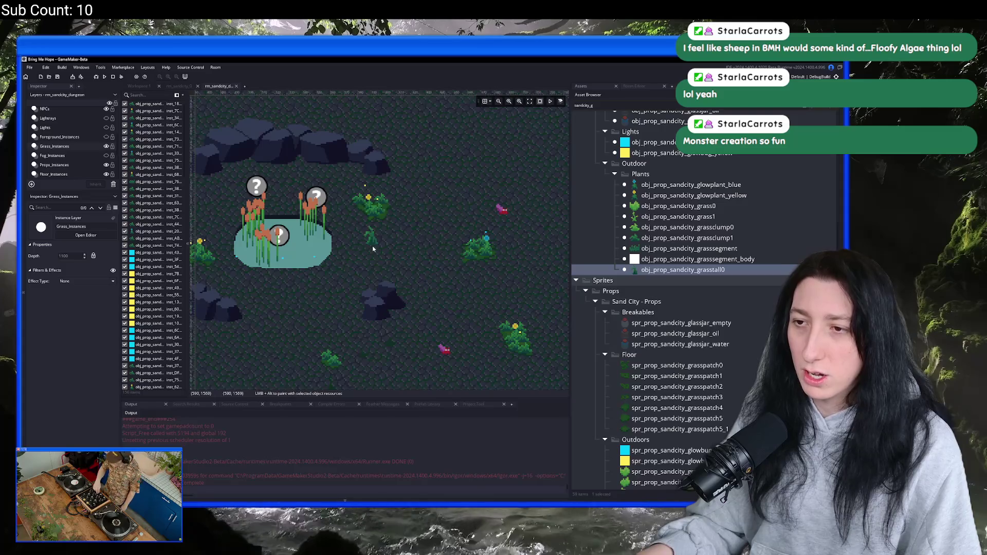
pyautogui.scroll(5, 372, 246)
pyautogui.click(390, 244)
pyautogui.scroll(-6, 389, 244)
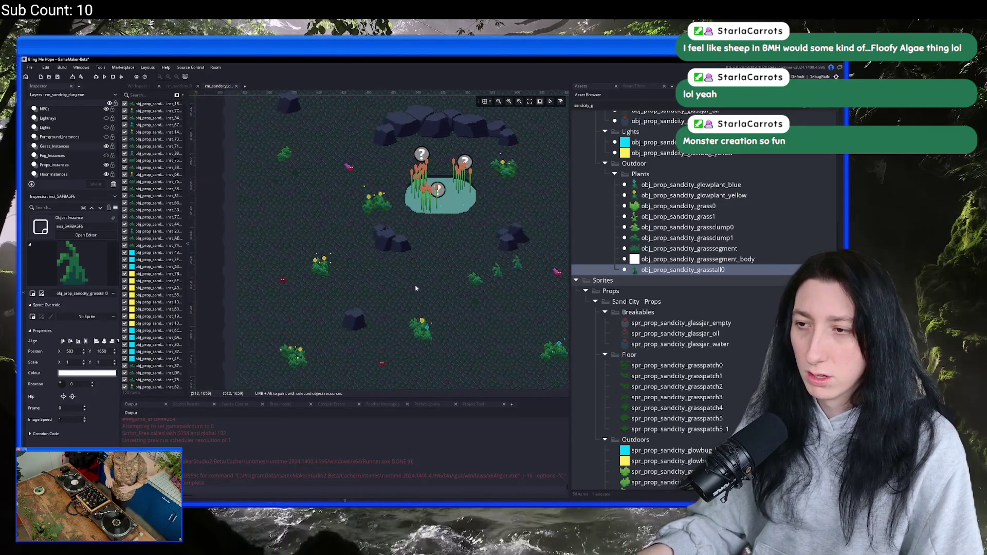
pyautogui.scroll(3, 522, 306)
pyautogui.click(522, 307)
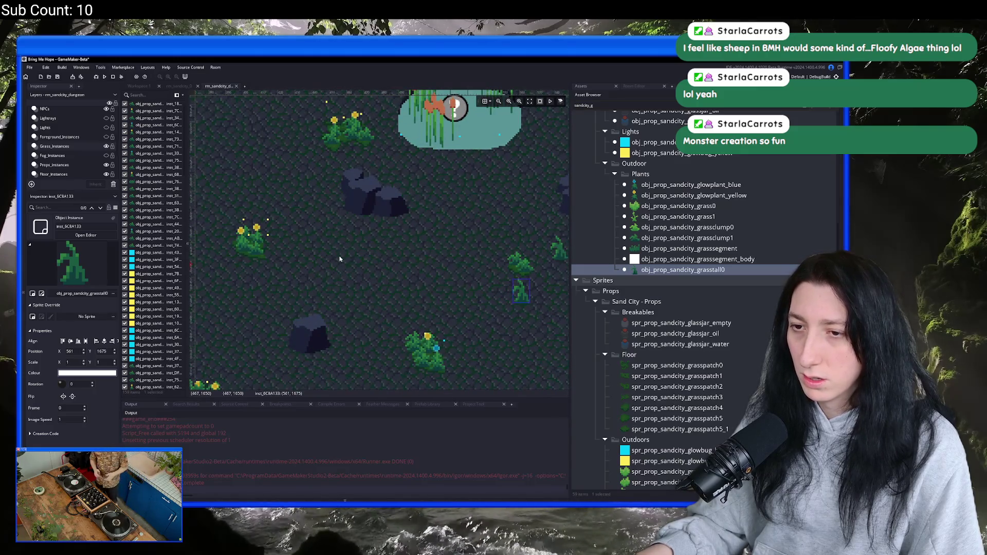
pyautogui.scroll(-5, 337, 258)
pyautogui.scroll(5, 449, 208)
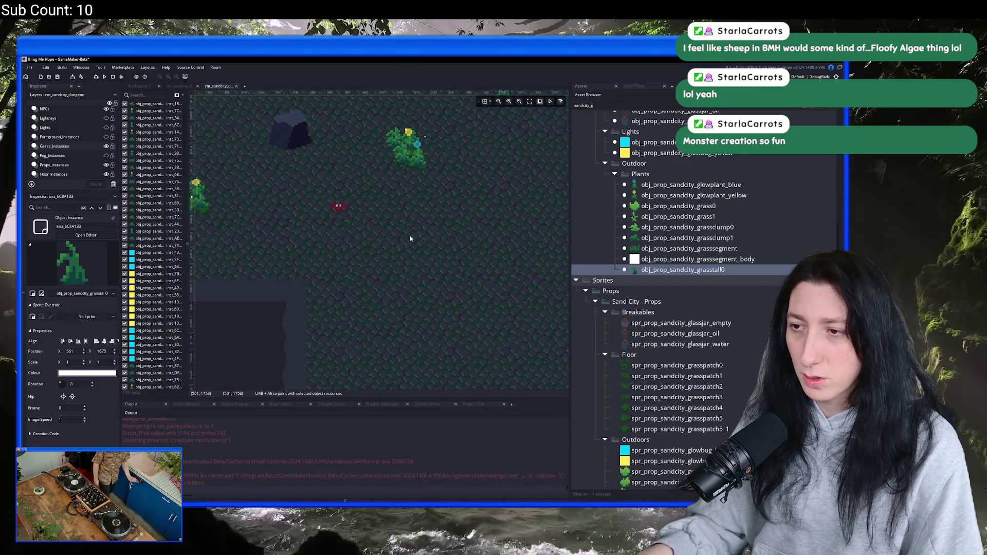
pyautogui.scroll(5, 298, 315)
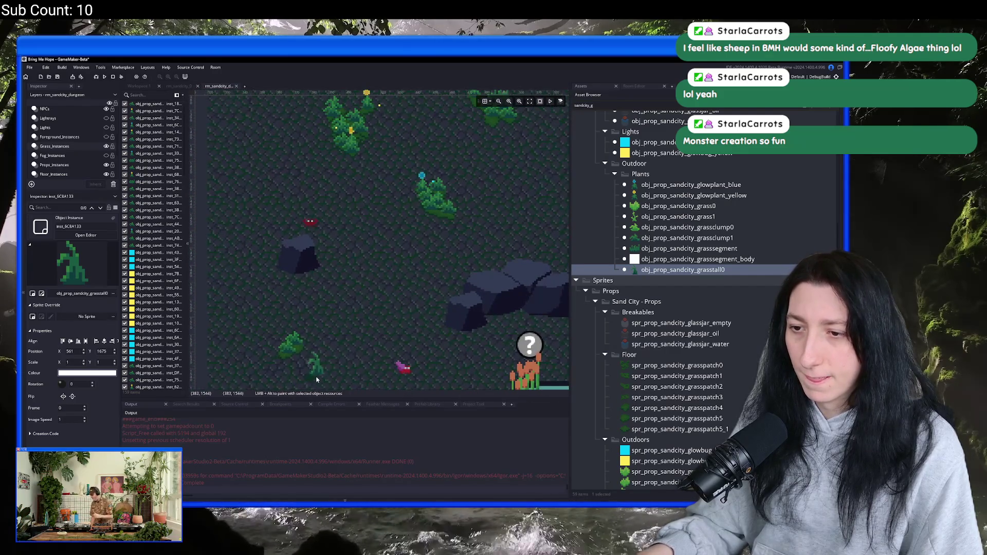
# Place five tall grass clumps around the pond and rocks, nudging one slightly down-right
pyautogui.keyDown('alt'); pyautogui.click(310, 383); pyautogui.keyUp('alt')
pyautogui.scroll(-3, 312, 288)
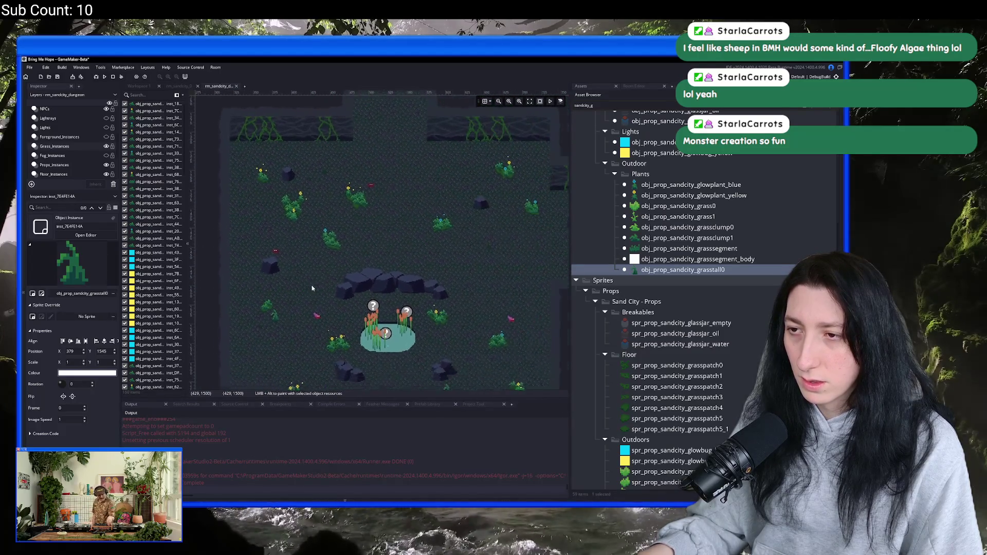
pyautogui.keyDown('alt'); pyautogui.click(491, 245); pyautogui.keyUp('alt')
pyautogui.scroll(3, 358, 294)
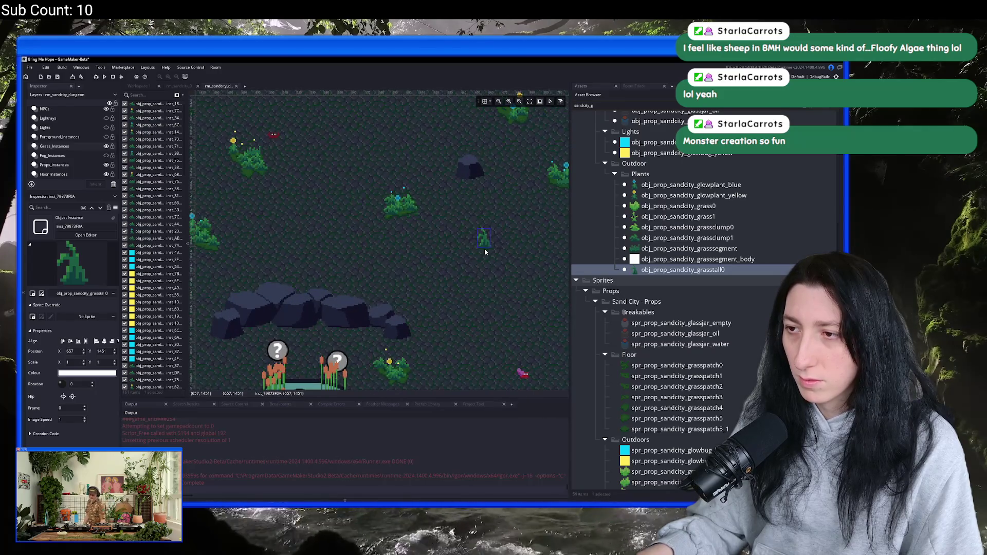
pyautogui.scroll(3, 371, 201)
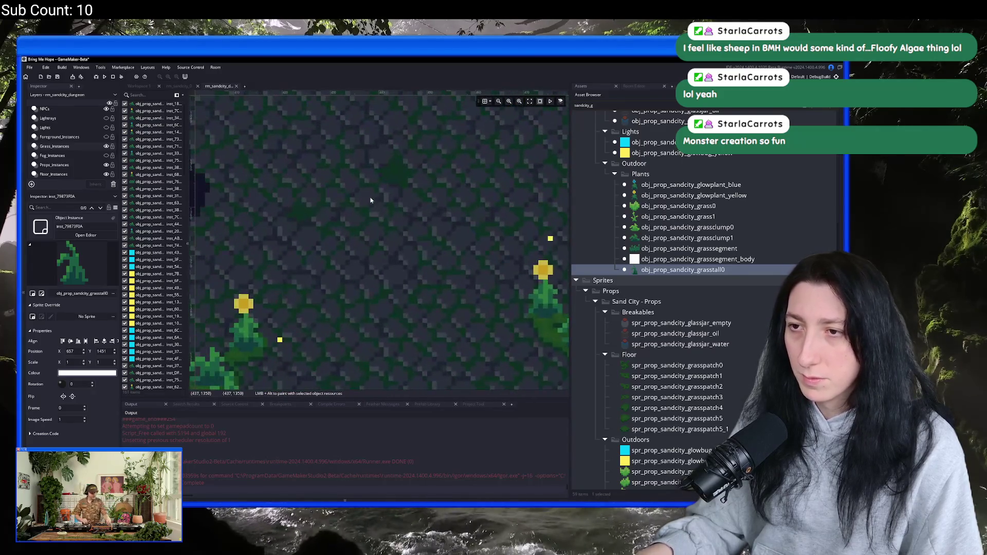
pyautogui.keyDown('alt'); pyautogui.click(397, 180); pyautogui.keyUp('alt')
pyautogui.keyDown('alt'); pyautogui.click(298, 215); pyautogui.keyUp('alt')
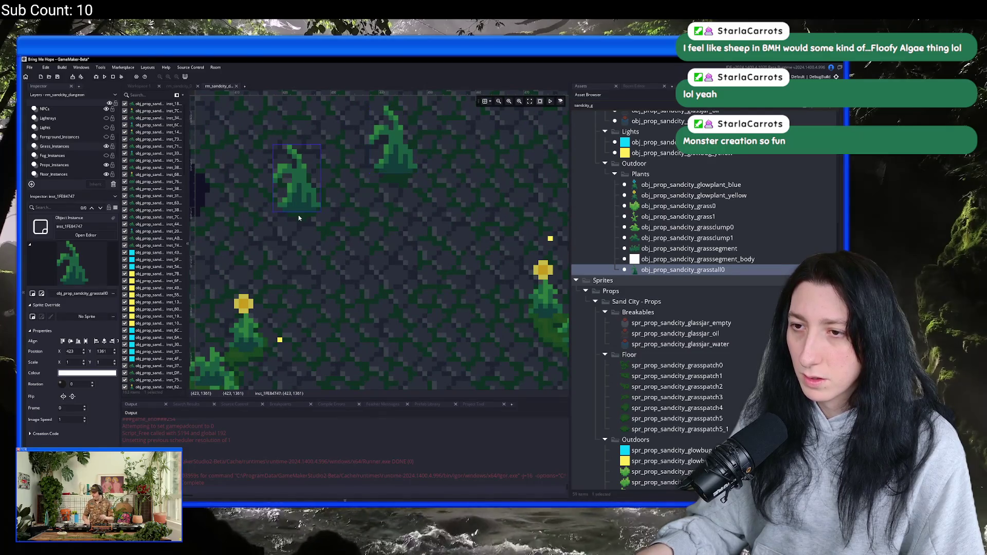
pyautogui.scroll(-2, 304, 220)
pyautogui.moveTo(304, 220); pyautogui.dragTo(307, 223)
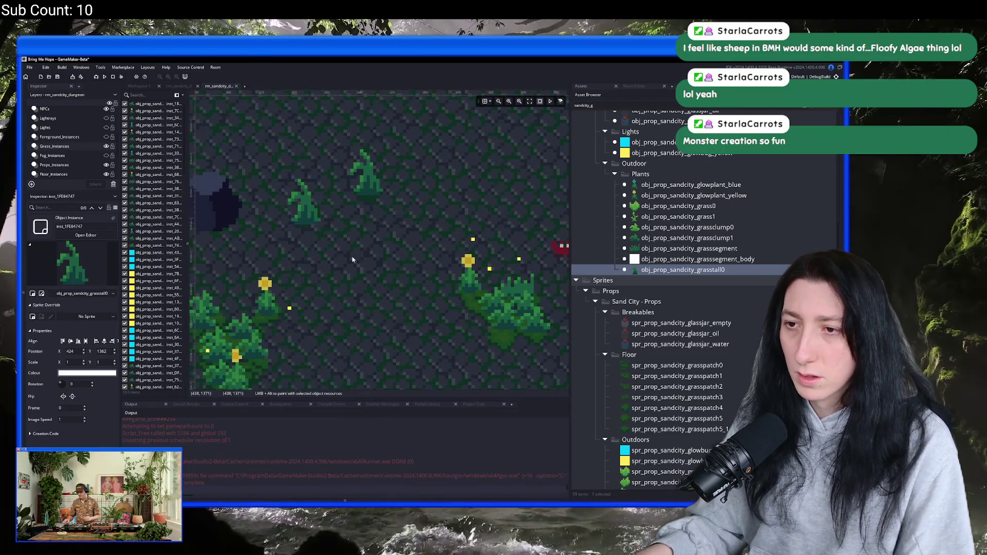
pyautogui.scroll(-3, 375, 249)
pyautogui.keyDown('alt'); pyautogui.click(375, 248); pyautogui.keyUp('alt')
pyautogui.scroll(-3, 382, 313)
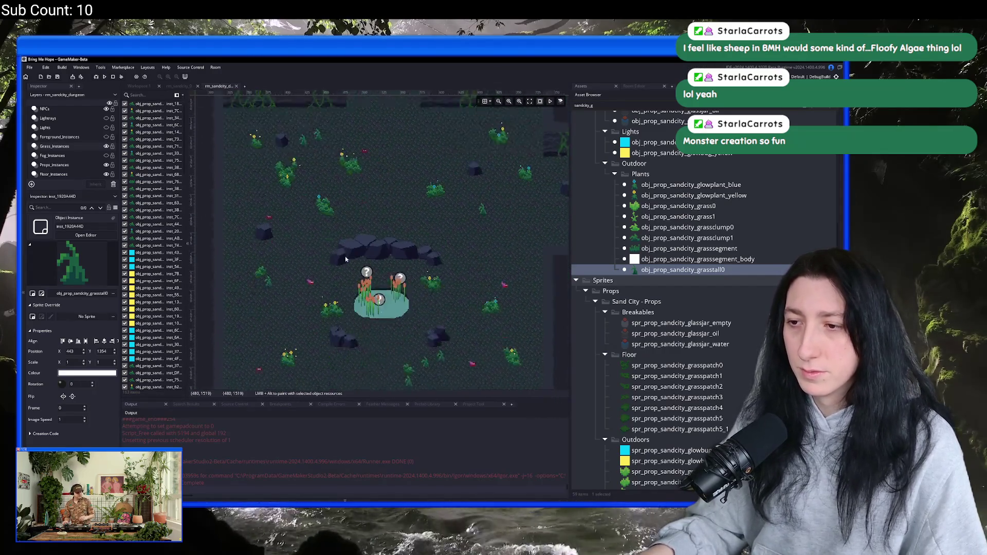
pyautogui.scroll(5, 244, 222)
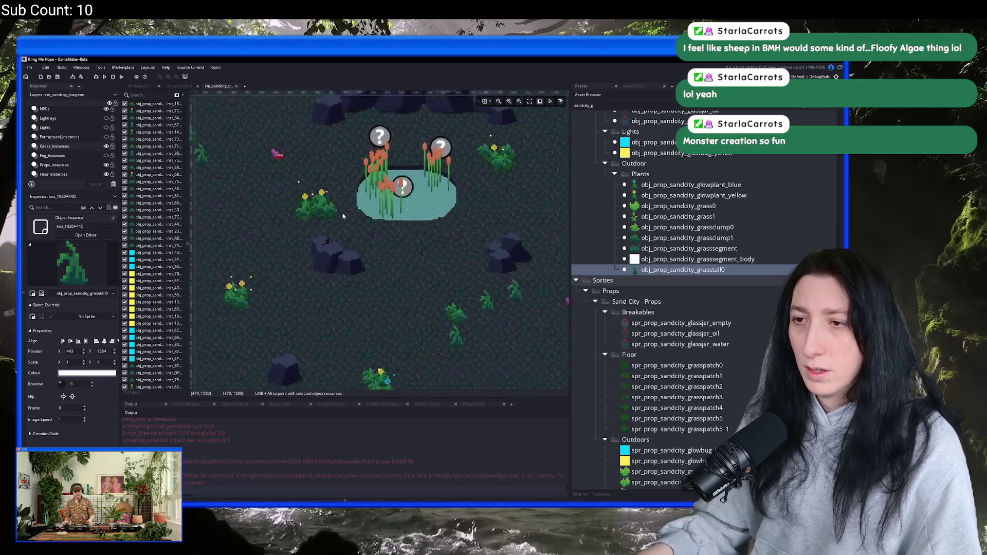
pyautogui.scroll(-5, 245, 222)
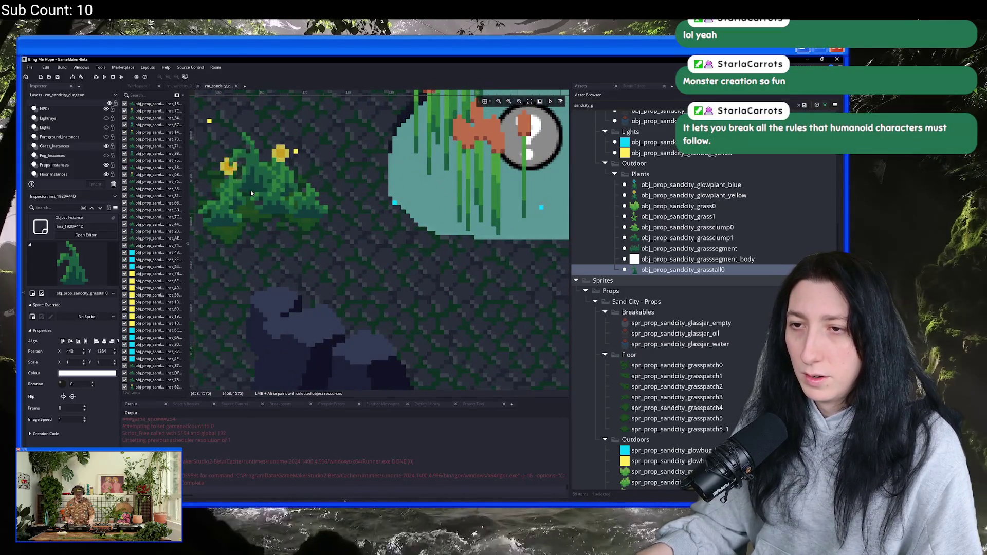
pyautogui.scroll(-3, 267, 182)
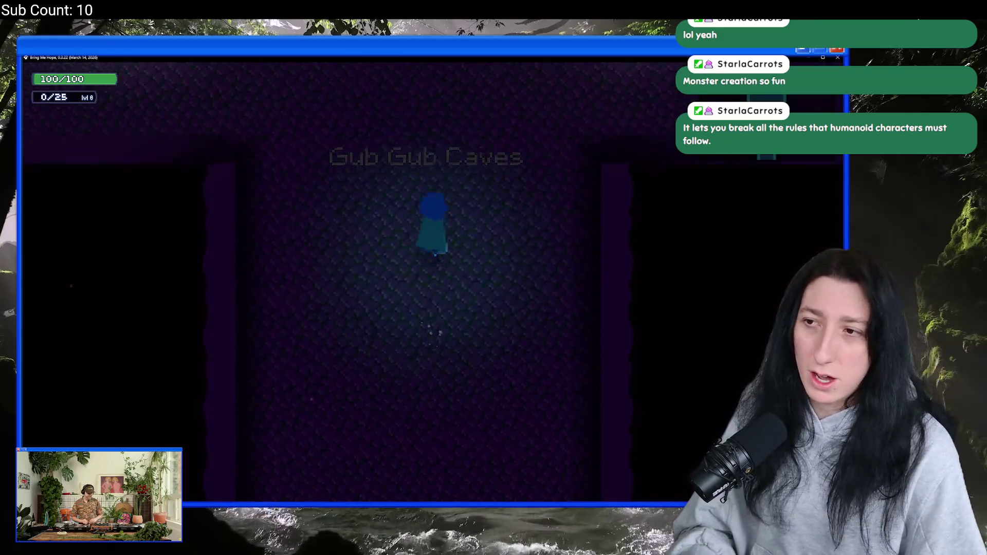
# Walk the character around the pond and up into the next area
pyautogui.press('Right')
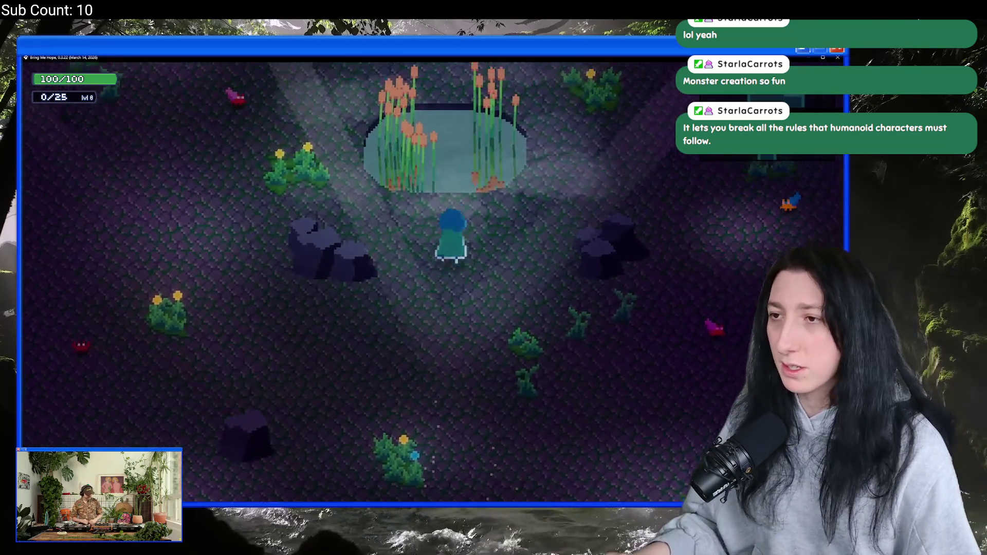
pyautogui.press('Down')
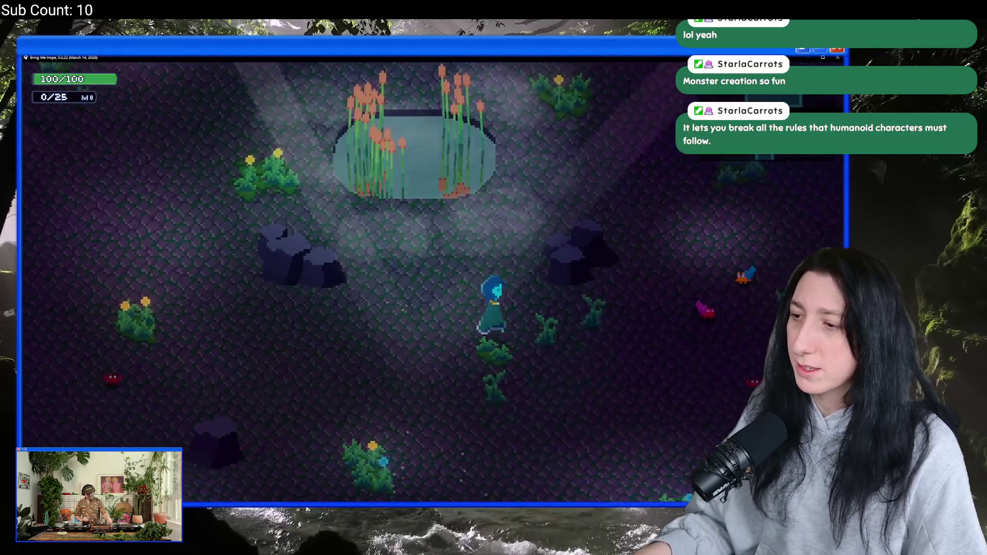
pyautogui.press('Left')
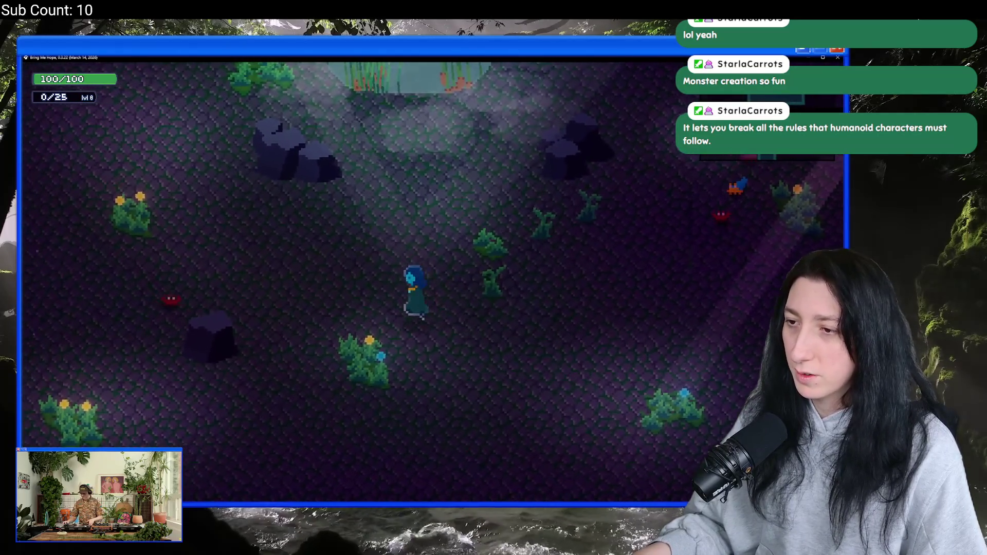
pyautogui.press('Up')
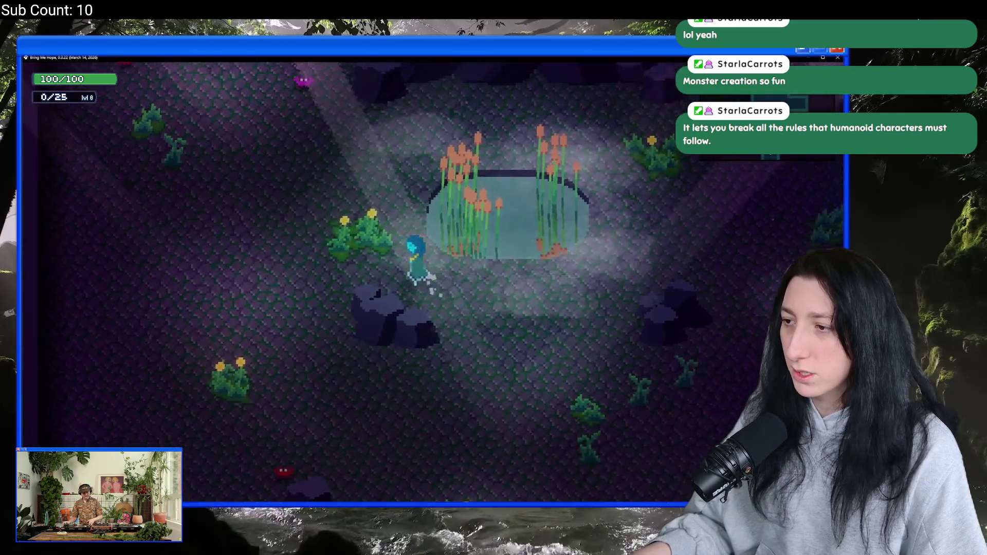
pyautogui.press('Left')
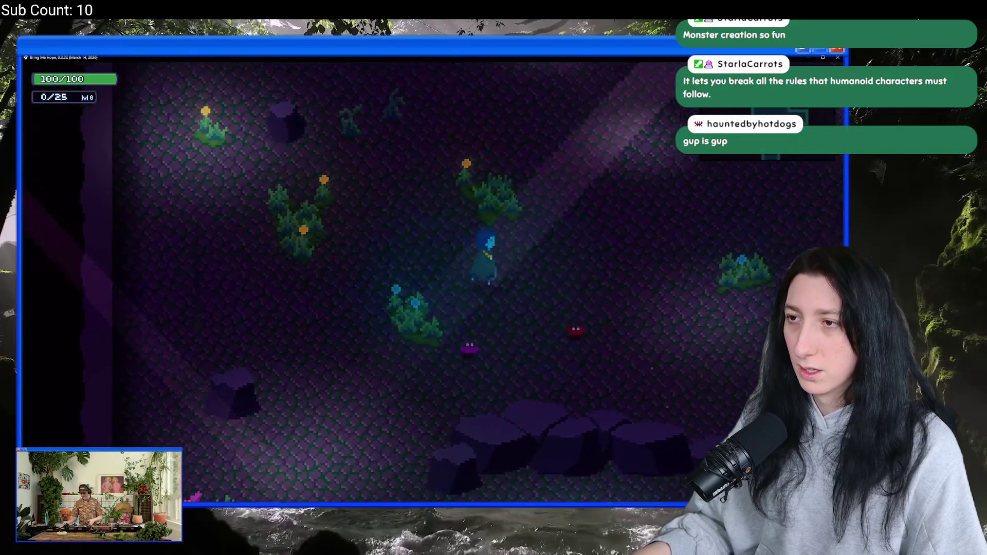
pyautogui.press('Right')
pyautogui.press('Up')
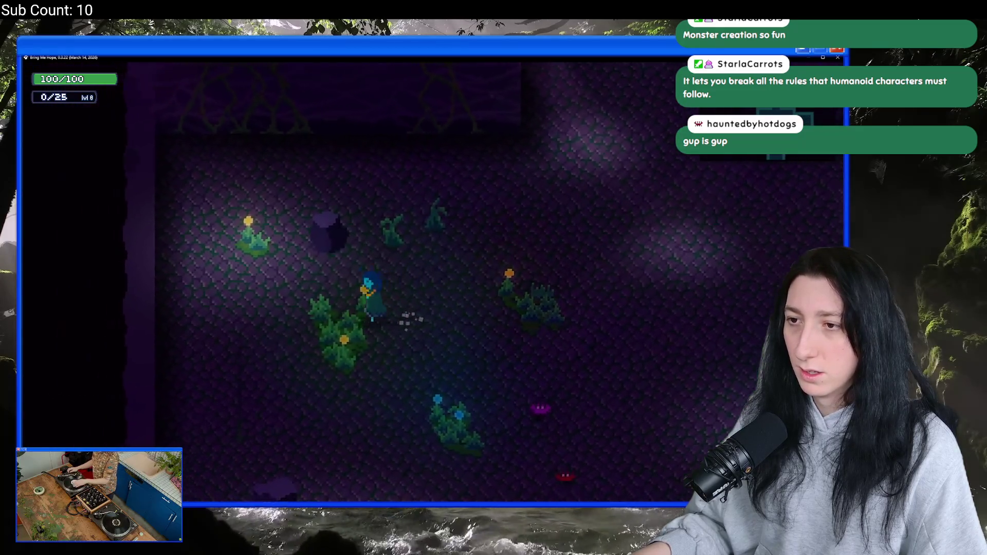
# Walk back around the pond checking the new grass, then return to GameMaker
pyautogui.press('Down')
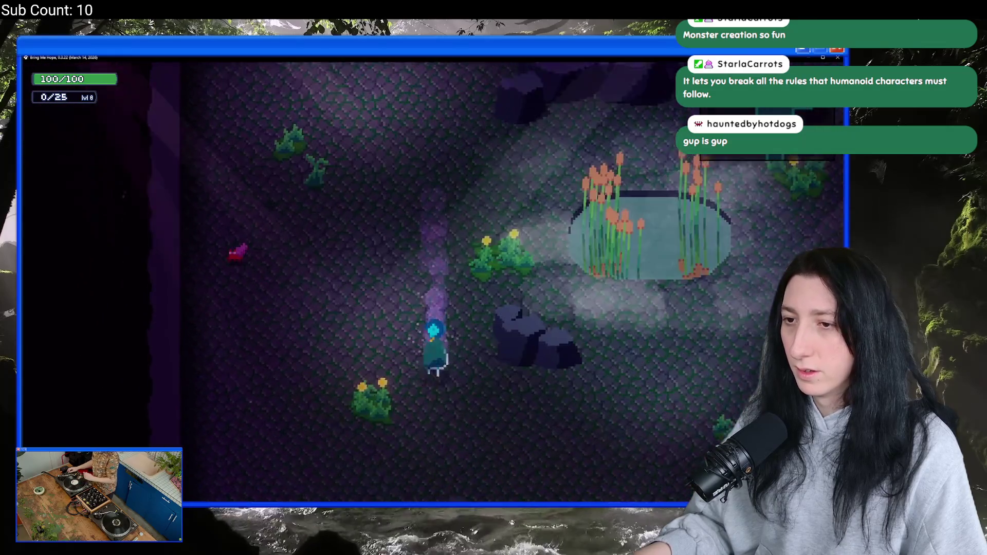
pyautogui.press('Right')
pyautogui.press('Up')
pyautogui.press('Right')
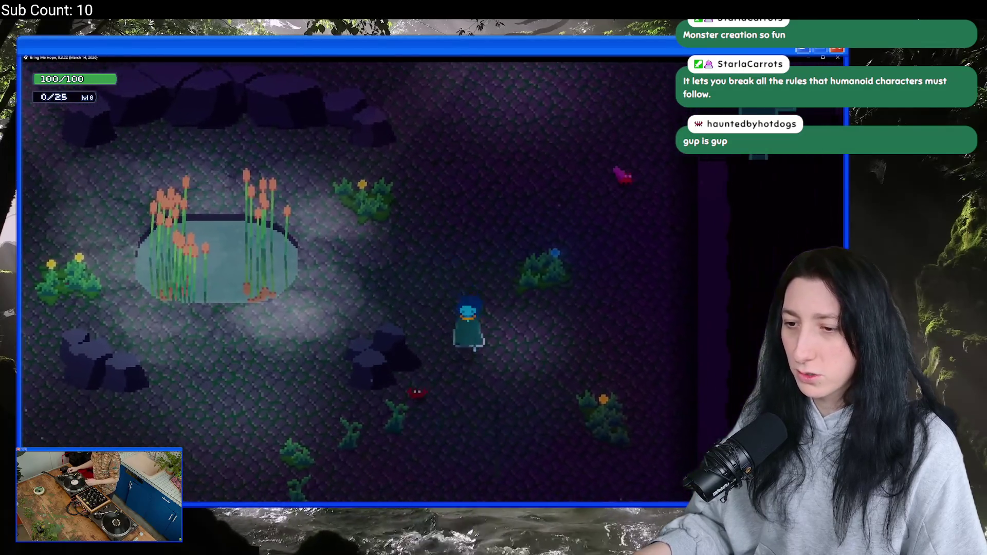
pyautogui.press('Down')
pyautogui.press('Up')
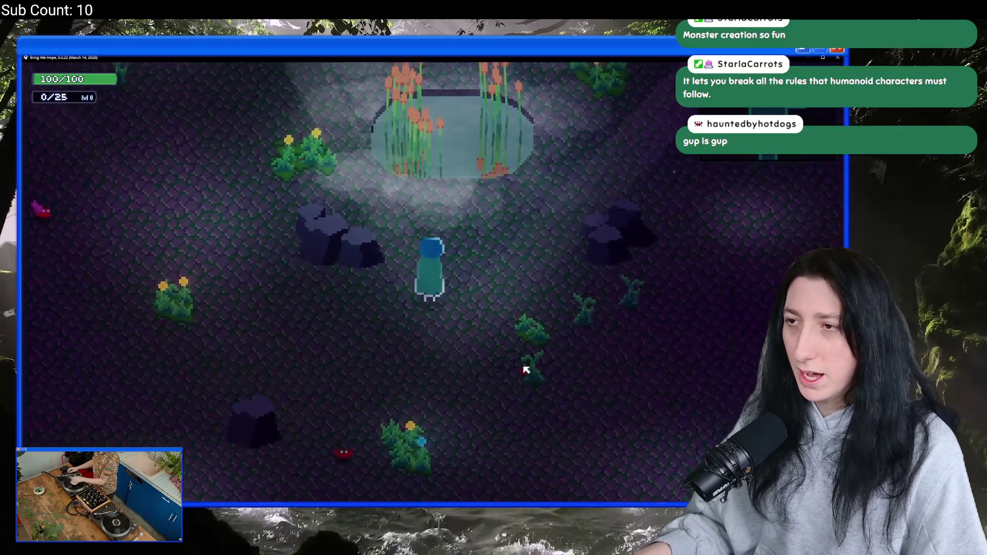
pyautogui.press('Right')
pyautogui.press('Down')
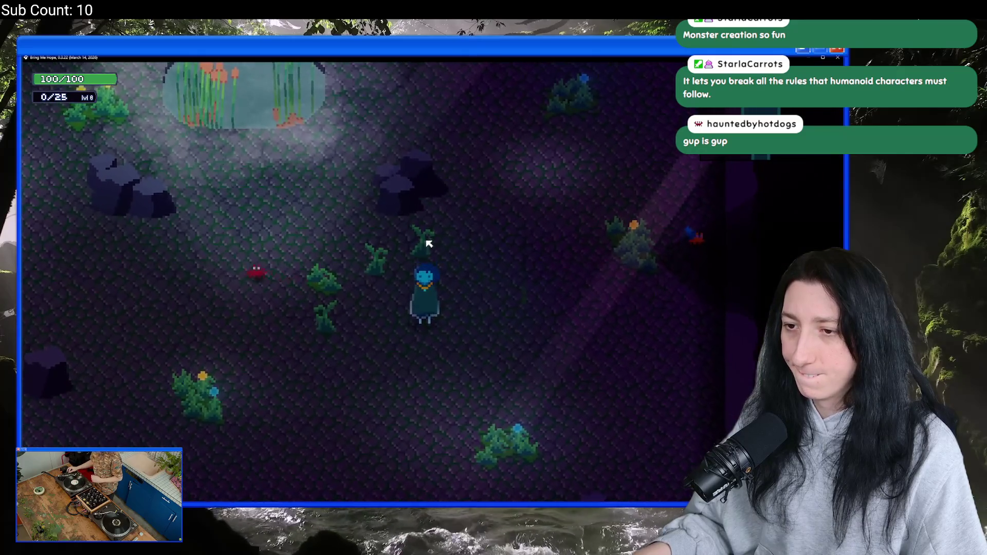
pyautogui.hotkey('alt', 'Tab')
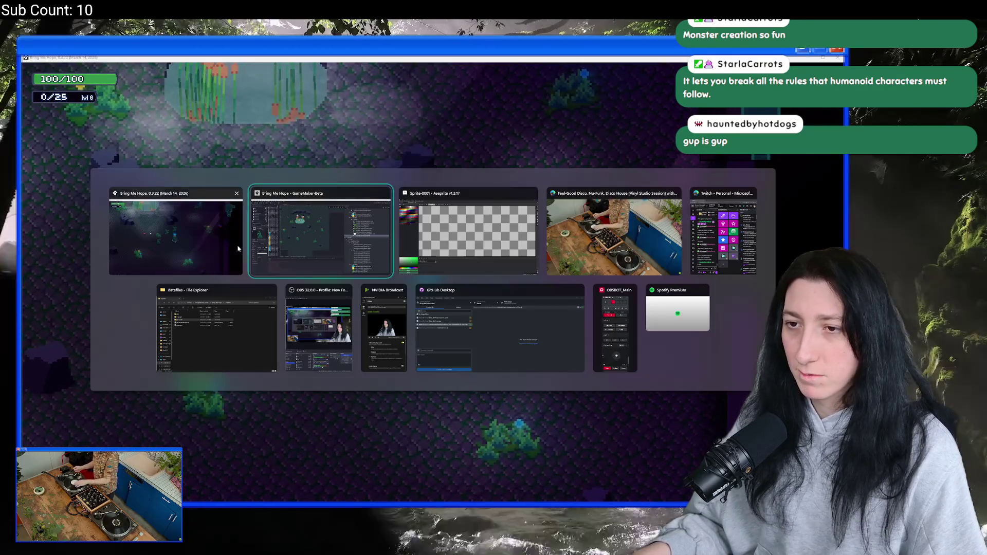
# Select the seven tall grass instances in the instance list and delete them
pyautogui.scroll(3, 315, 249)
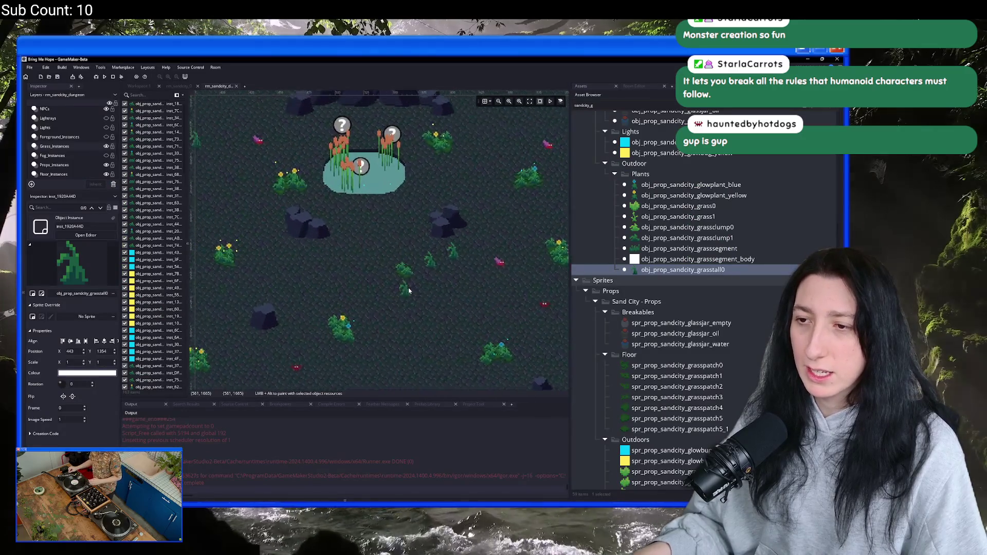
pyautogui.click(407, 291)
pyautogui.click(160, 211)
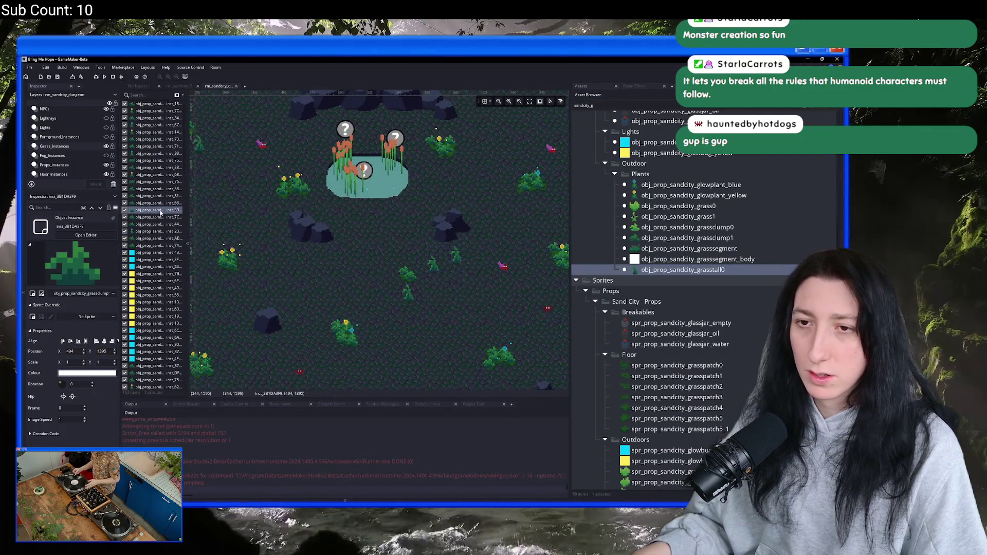
pyautogui.scroll(-15, 154, 231)
pyautogui.moveTo(157, 386); pyautogui.dragTo(156, 348)
pyautogui.press('Delete')
pyautogui.moveTo(347, 209); pyautogui.dragTo(369, 238)
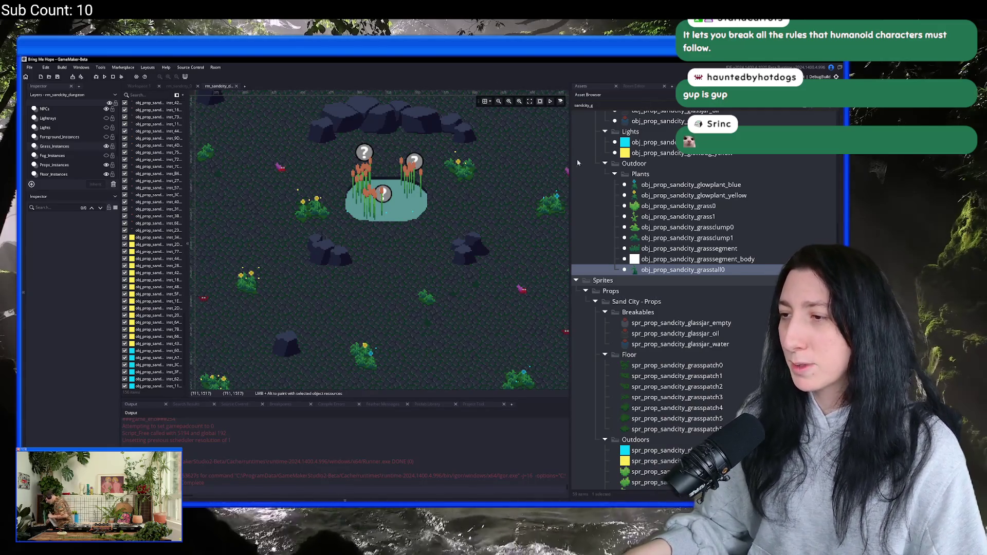
# Make the Props asset layer the active layer for editing
pyautogui.scroll(-2, 73, 152)
pyautogui.scroll(-2, 62, 162)
pyautogui.scroll(5, 62, 162)
pyautogui.scroll(3, 56, 135)
pyautogui.scroll(2, 59, 125)
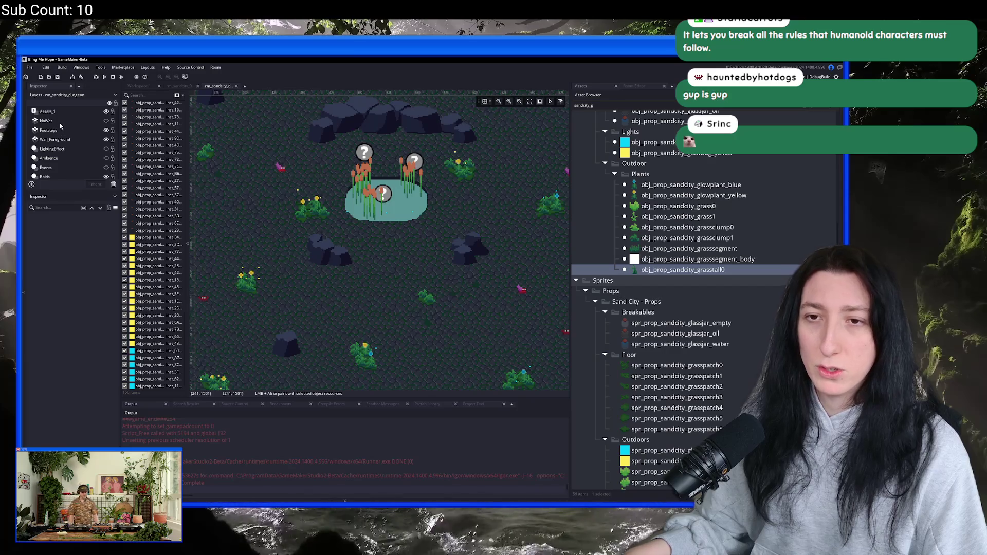
pyautogui.click(60, 122)
pyautogui.scroll(-4, 60, 149)
pyautogui.scroll(-2, 61, 152)
pyautogui.click(46, 156)
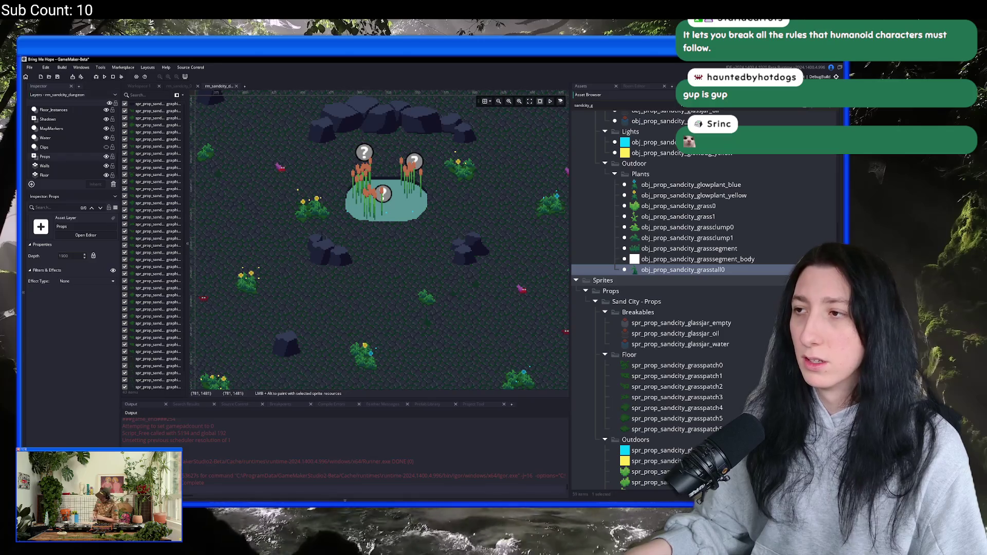
# Search assets for 'gr' and place a grasspatch2 patch below the pond
pyautogui.press('BackSpace')
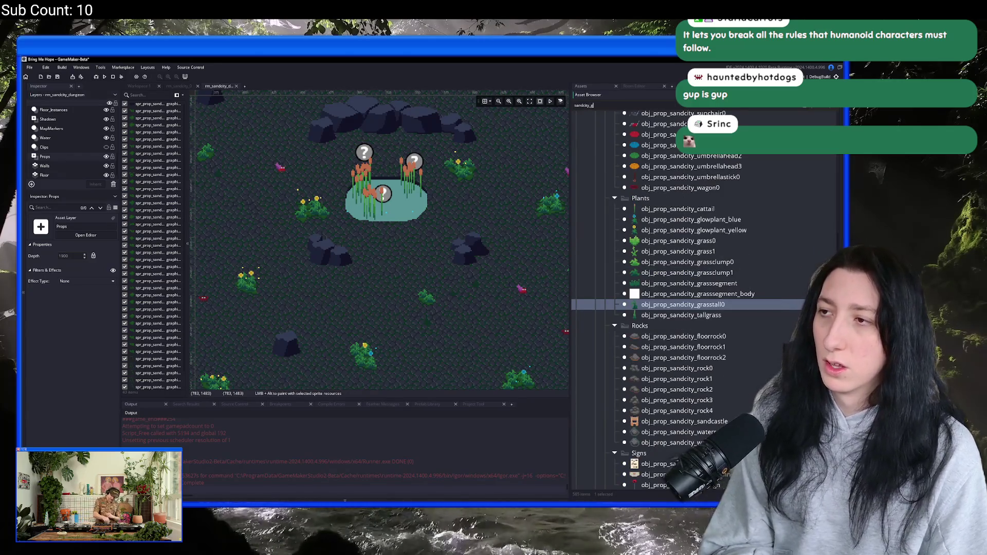
pyautogui.write('gr')
pyautogui.click(672, 272)
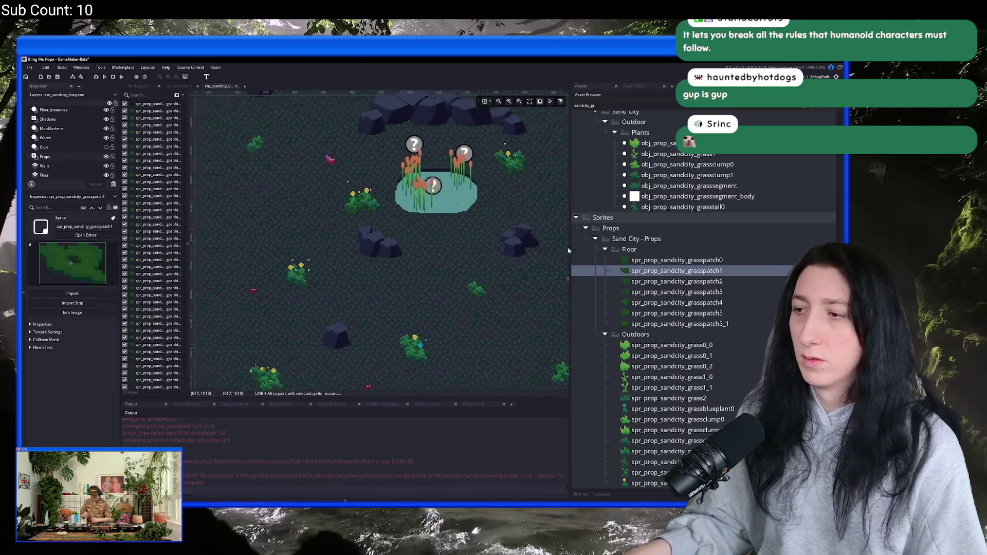
pyautogui.scroll(2, 354, 263)
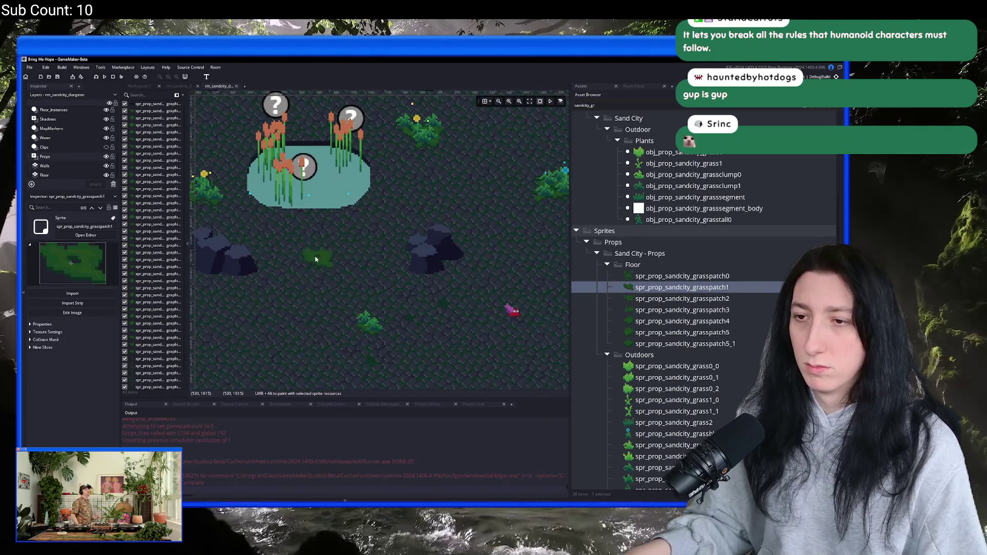
pyautogui.press('Down')
pyautogui.scroll(2, 384, 327)
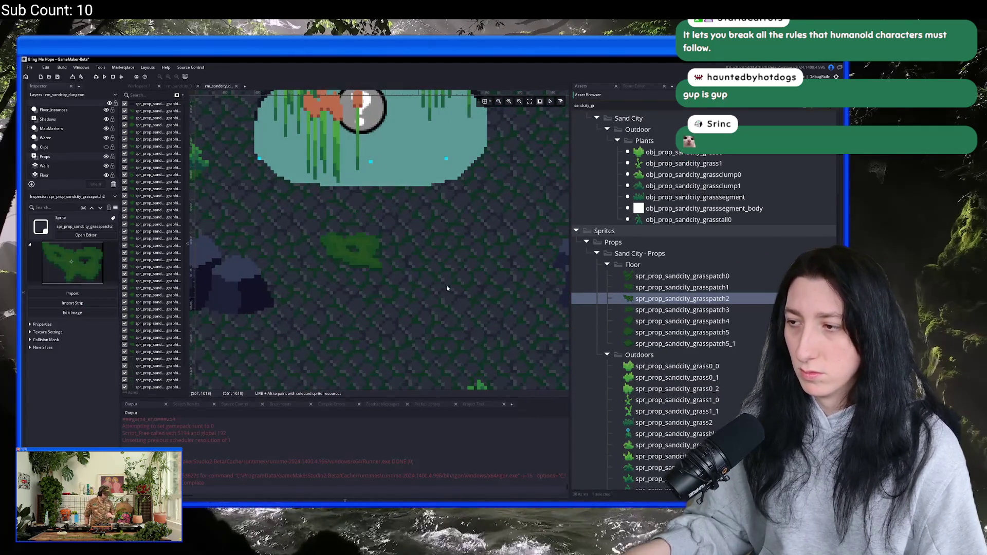
pyautogui.click(360, 283)
pyautogui.scroll(-2, 357, 293)
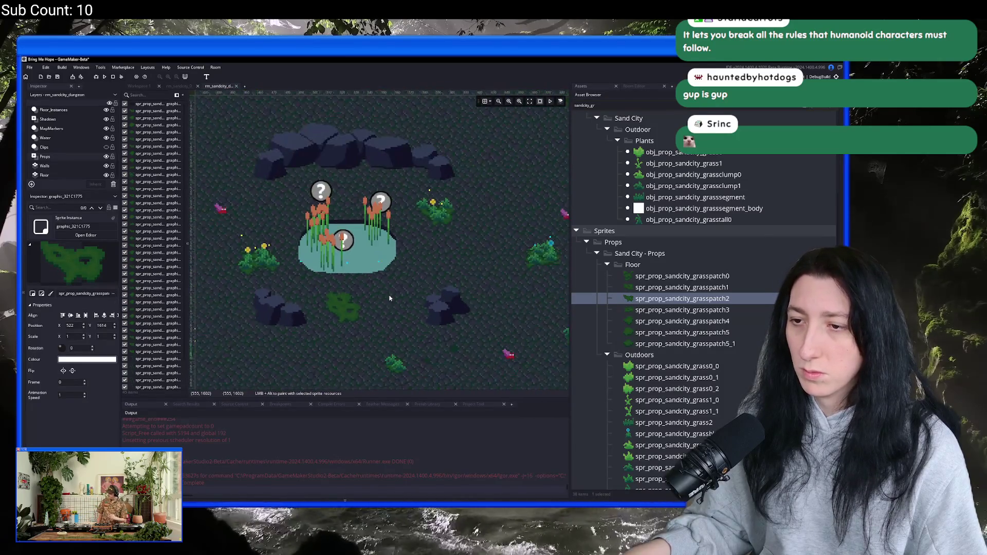
# Place grasspatch5 and grasspatch5_1 patches right of, near and left of the pond
pyautogui.press('Down')
pyautogui.press('Down')
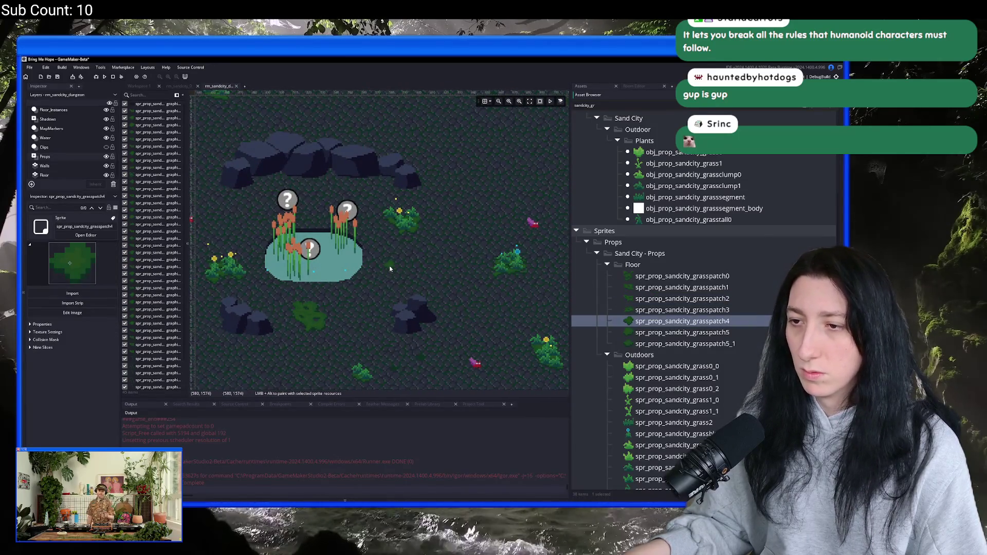
pyautogui.scroll(3, 389, 268)
pyautogui.click(621, 331)
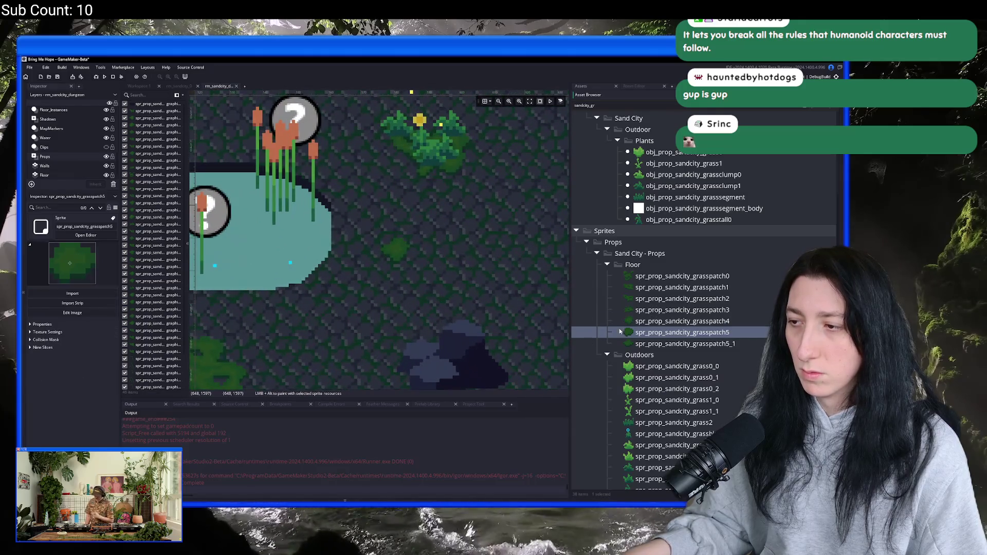
pyautogui.keyDown('alt'); pyautogui.click(386, 269); pyautogui.keyUp('alt')
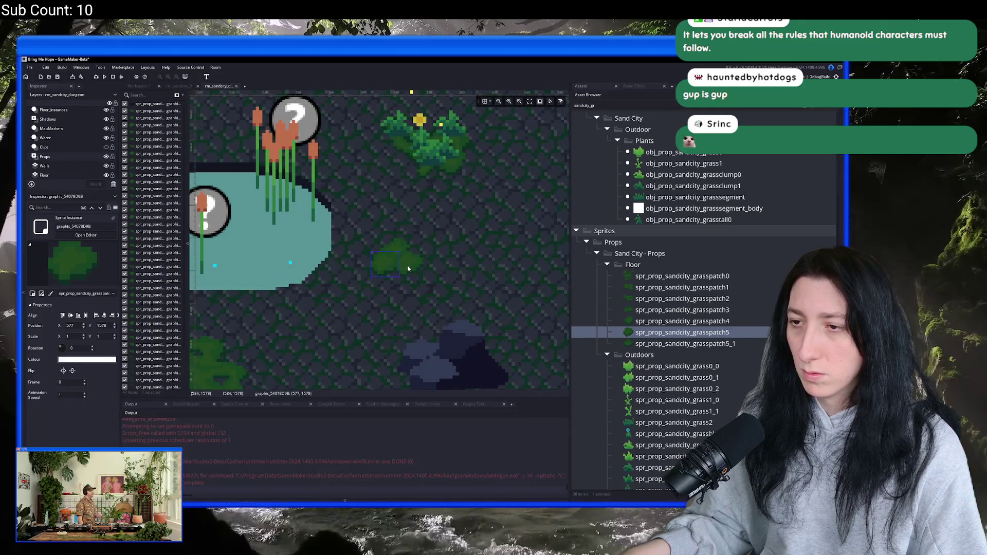
pyautogui.press('Down')
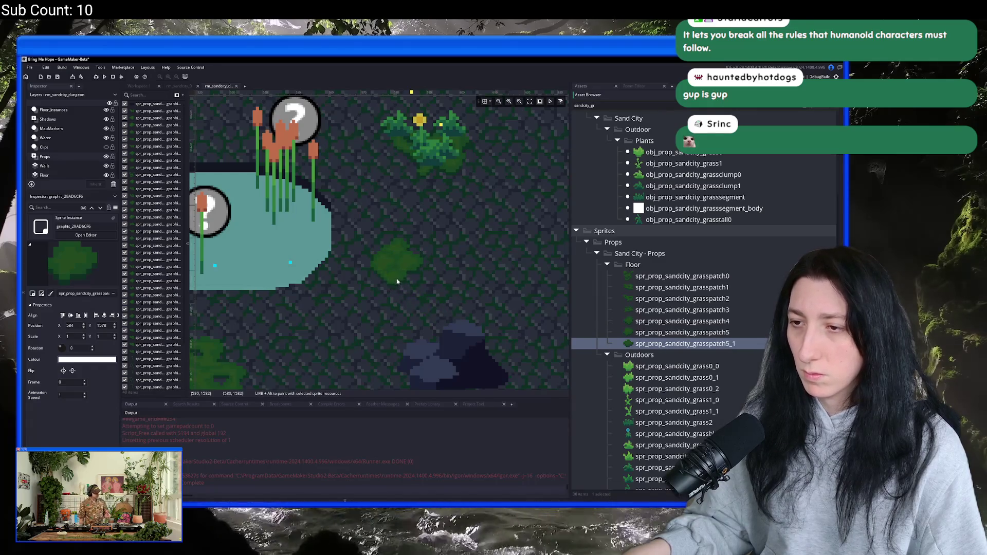
pyautogui.keyDown('alt'); pyautogui.click(396, 276); pyautogui.keyUp('alt')
pyautogui.scroll(-3, 459, 257)
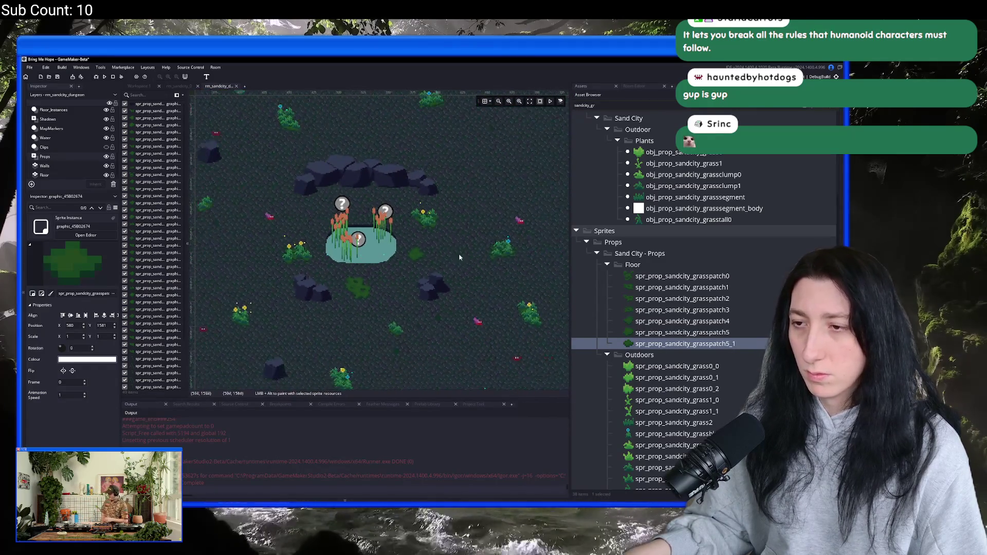
pyautogui.click(669, 321)
pyautogui.scroll(2, 395, 207)
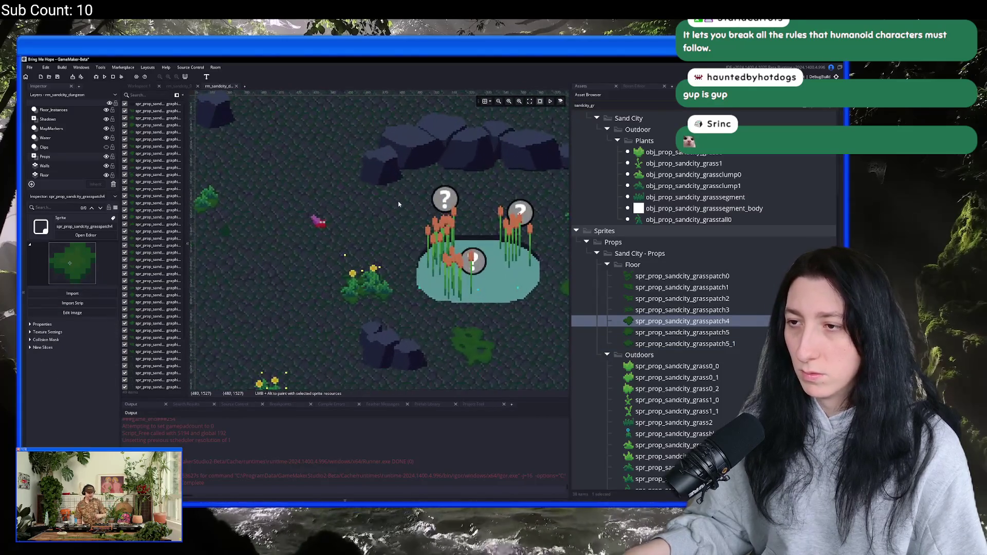
pyautogui.keyDown('alt'); pyautogui.click(395, 205); pyautogui.keyUp('alt')
pyautogui.scroll(3, 390, 213)
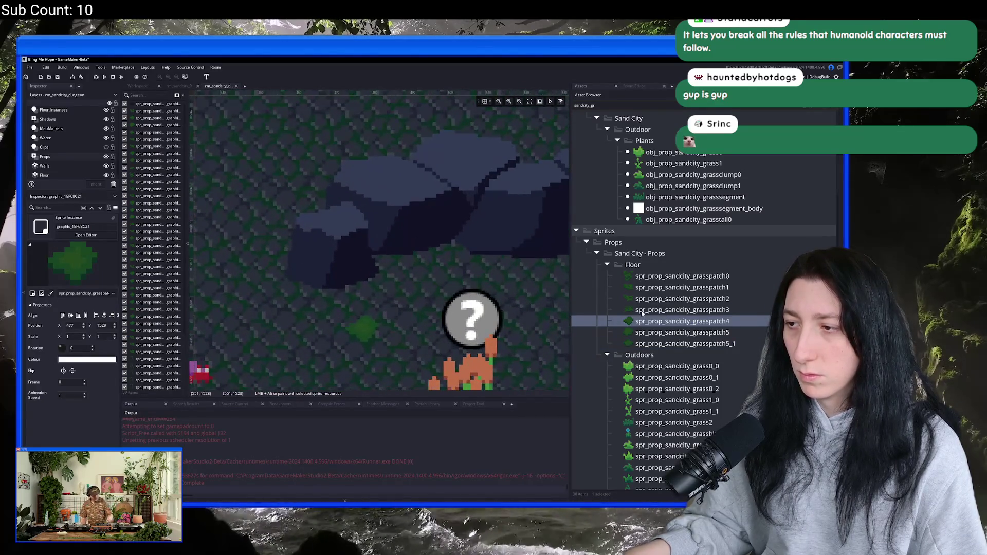
# Add a grasspatch3 patch left of the reeds and reposition one patch
pyautogui.press('Up')
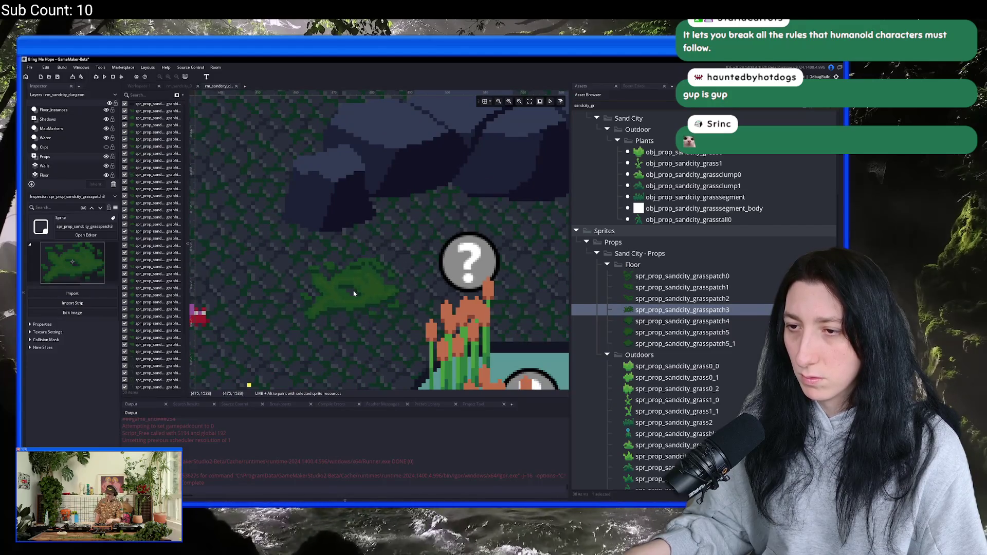
pyautogui.keyDown('alt'); pyautogui.click(347, 311); pyautogui.keyUp('alt')
pyautogui.moveTo(366, 264)
pyautogui.mouseDown()
pyautogui.moveTo(358, 256)
pyautogui.moveTo(354, 296)
pyautogui.moveTo(357, 220)
pyautogui.moveTo(341, 212)
pyautogui.moveTo(324, 221)
pyautogui.moveTo(350, 277)
pyautogui.mouseUp()
pyautogui.click(348, 268)
pyautogui.scroll(-2, 348, 268)
pyautogui.scroll(-5, 349, 279)
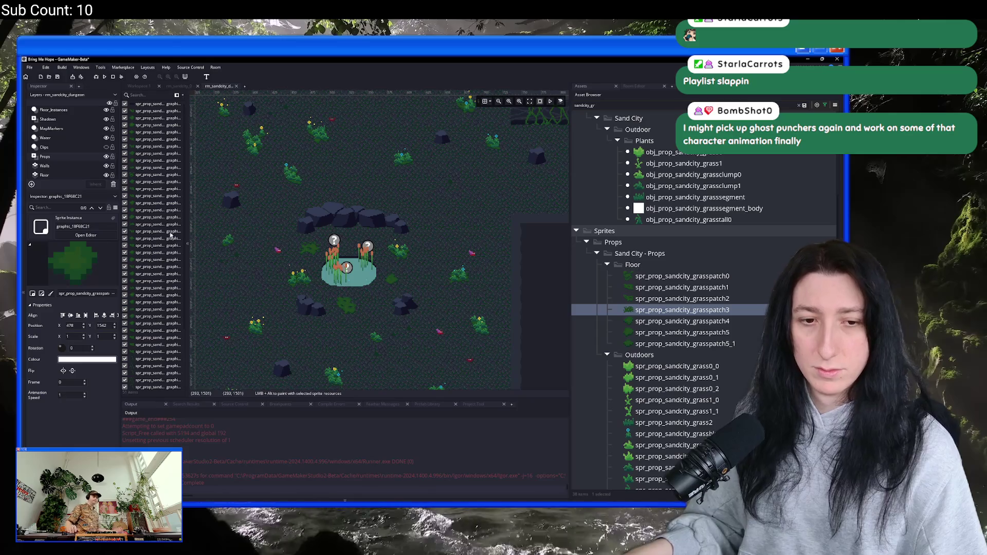
pyautogui.scroll(2, 55, 163)
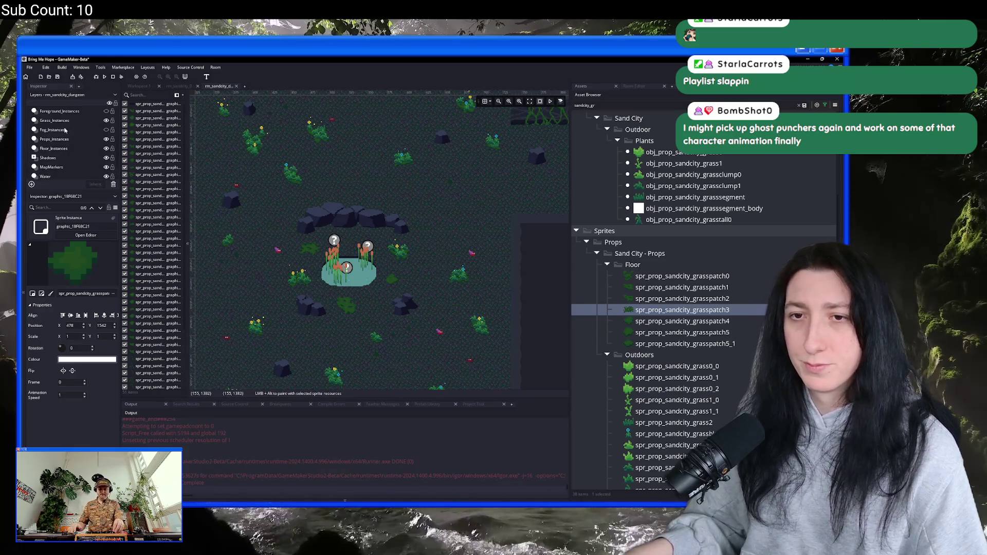
# On Grass_Instances, place three obj_prop_sandcity_grasstall0 clumps on the grass patch near the flowers
pyautogui.click(54, 120)
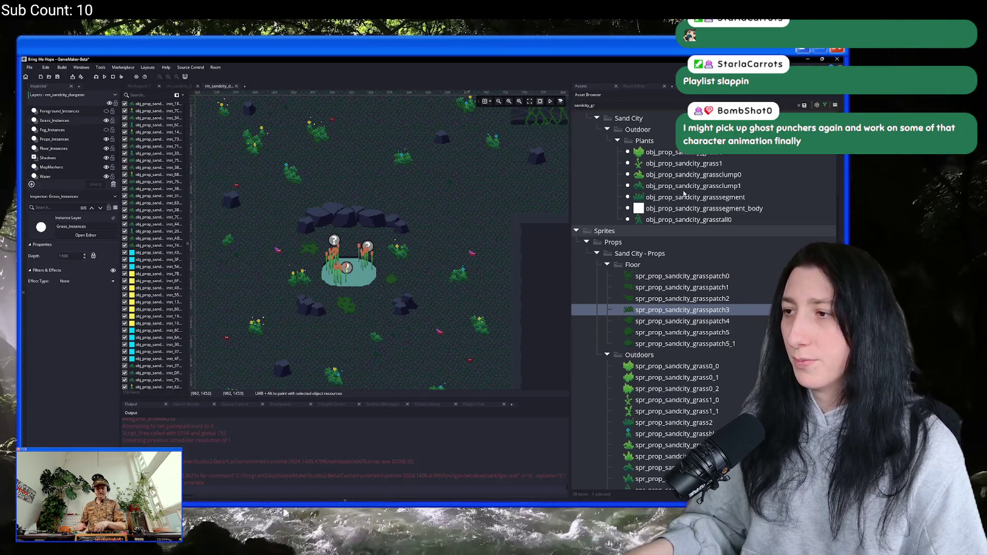
pyautogui.click(679, 219)
pyautogui.scroll(5, 351, 166)
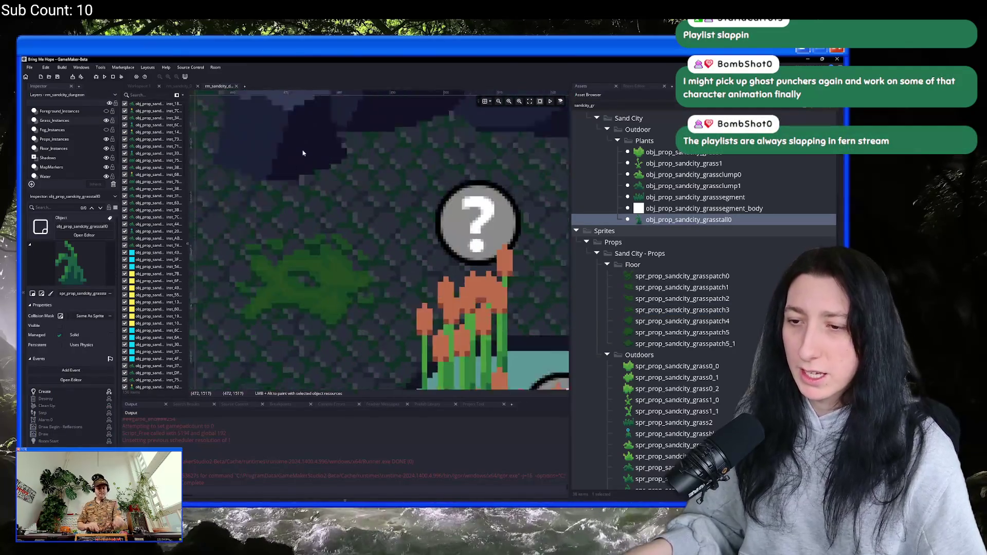
pyautogui.click(356, 201)
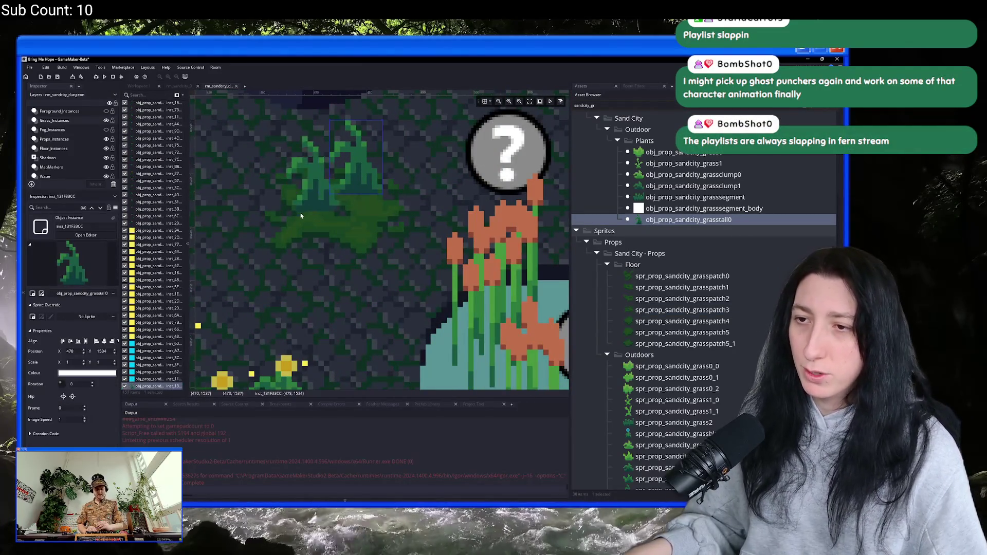
pyautogui.click(373, 218)
pyautogui.click(337, 219)
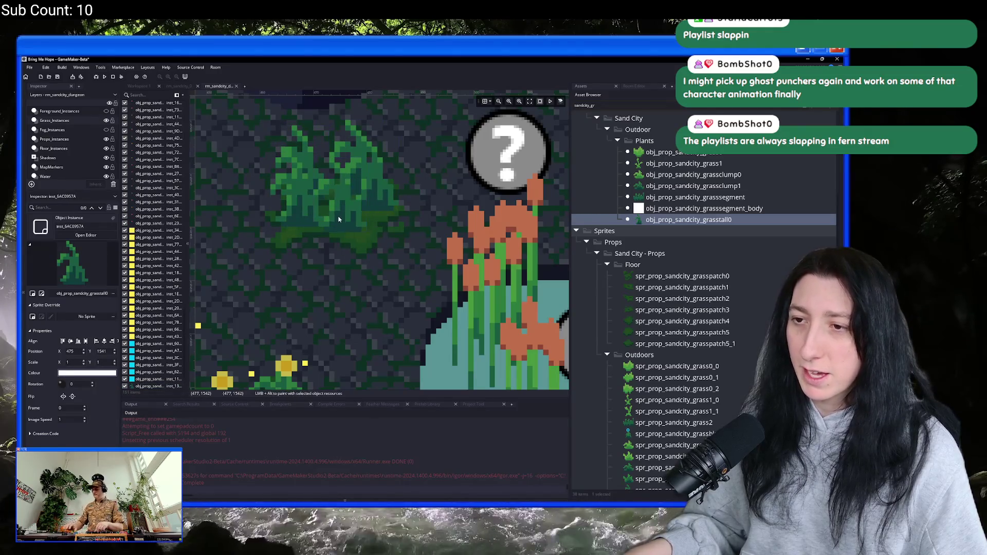
pyautogui.scroll(-5, 333, 236)
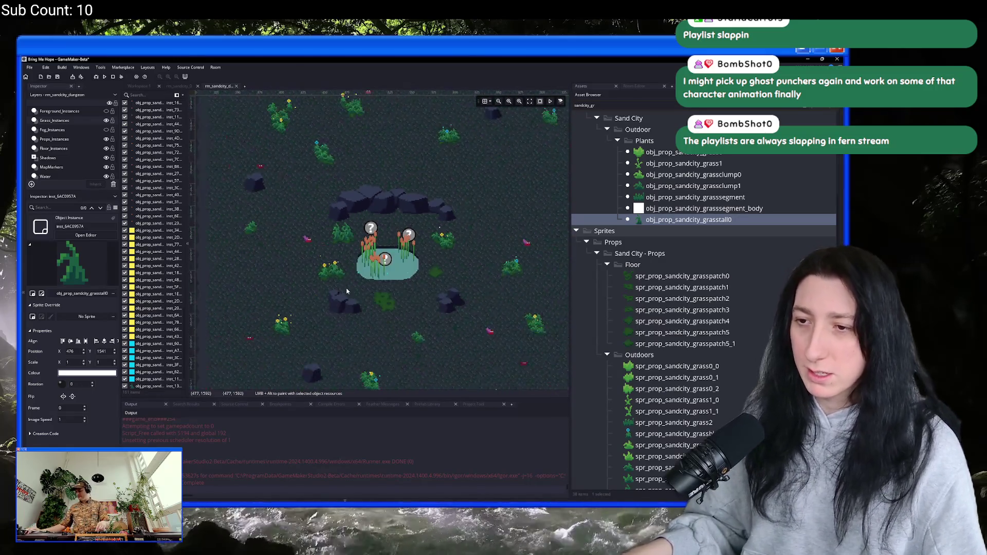
pyautogui.scroll(5, 333, 236)
pyautogui.click(350, 190)
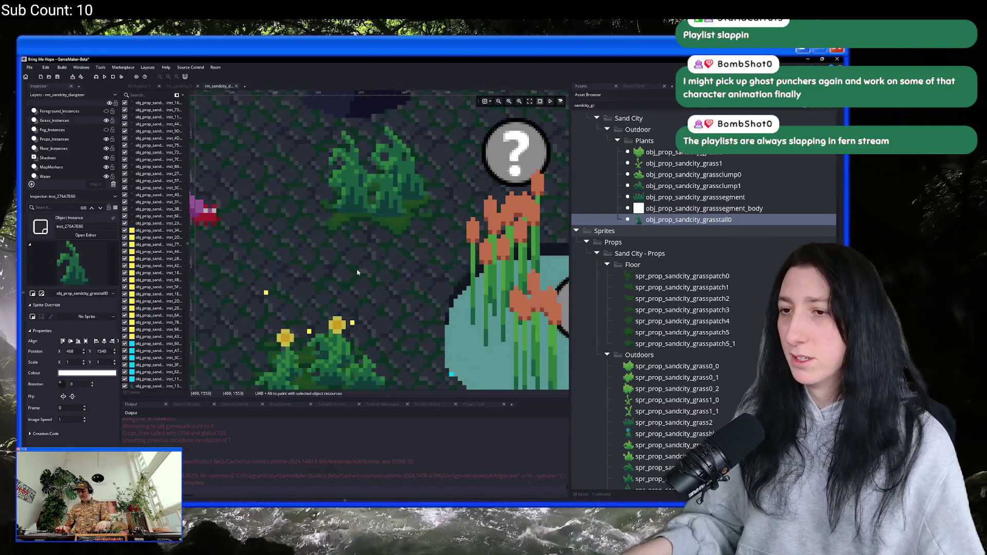
pyautogui.scroll(-5, 357, 273)
pyautogui.scroll(5, 492, 264)
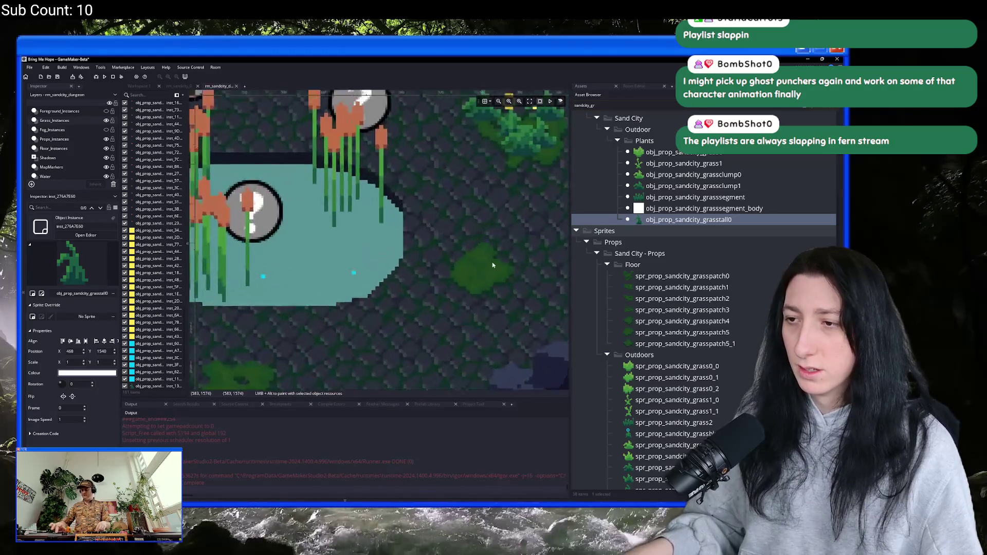
pyautogui.scroll(2, 492, 265)
# Add seven more tall grass clumps on patches right of and below the pond, then run with F5
pyautogui.keyDown('alt'); pyautogui.click(406, 249); pyautogui.keyUp('alt')
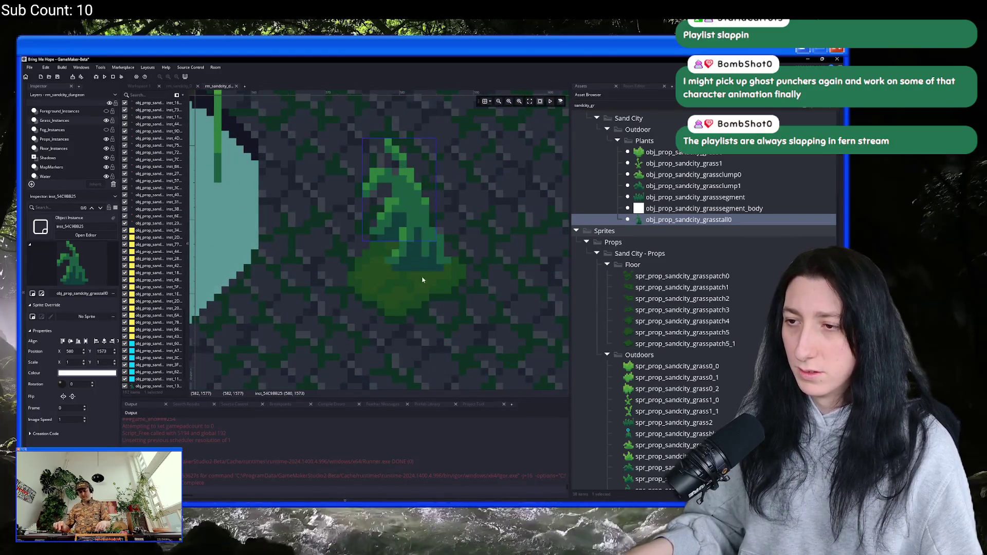
pyautogui.keyDown('alt'); pyautogui.click(385, 293); pyautogui.keyUp('alt')
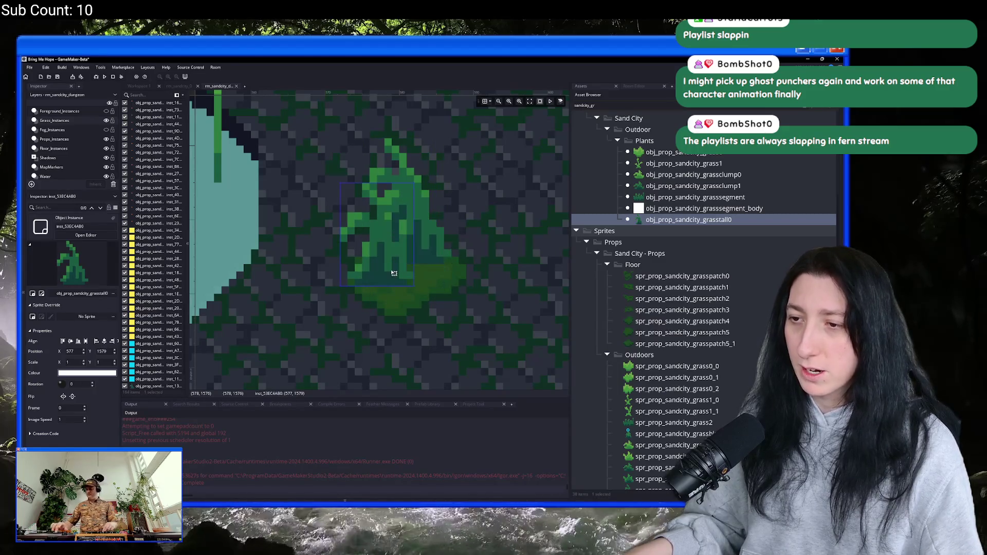
pyautogui.keyDown('alt'); pyautogui.click(410, 293); pyautogui.keyUp('alt')
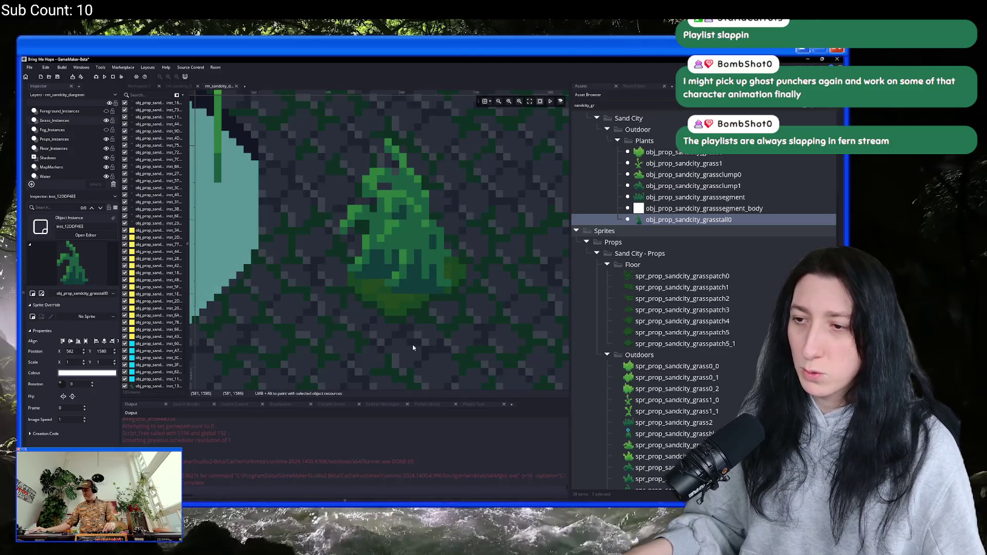
pyautogui.scroll(-3, 411, 344)
pyautogui.scroll(3, 306, 222)
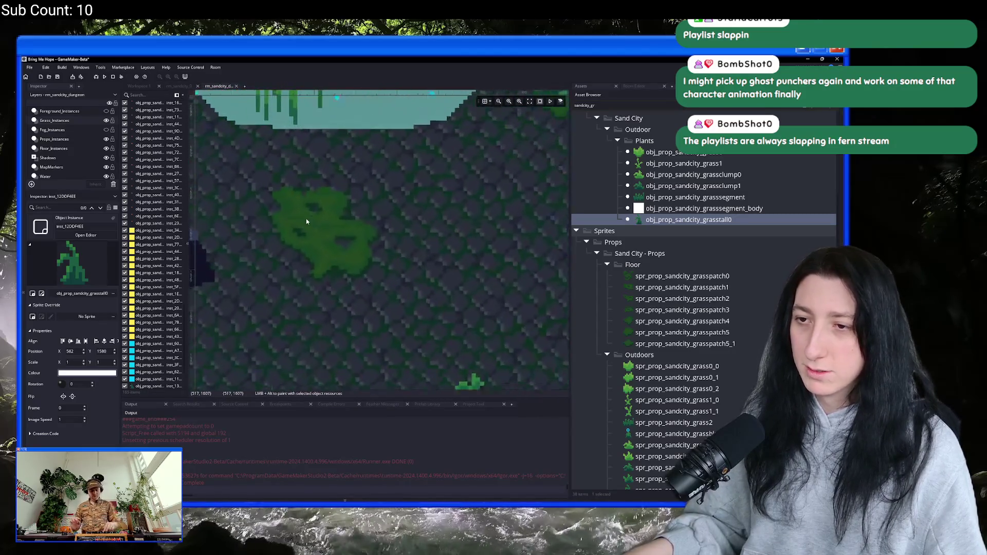
pyautogui.scroll(2, 307, 221)
pyautogui.keyDown('alt'); pyautogui.click(291, 192); pyautogui.keyUp('alt')
pyautogui.keyDown('alt'); pyautogui.click(307, 232); pyautogui.keyUp('alt')
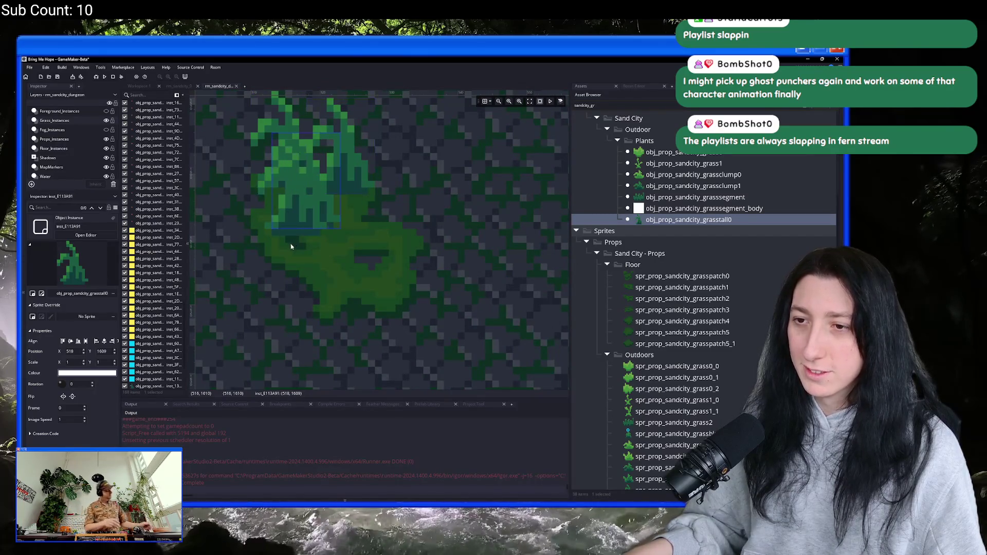
pyautogui.keyDown('alt'); pyautogui.click(373, 247); pyautogui.keyUp('alt')
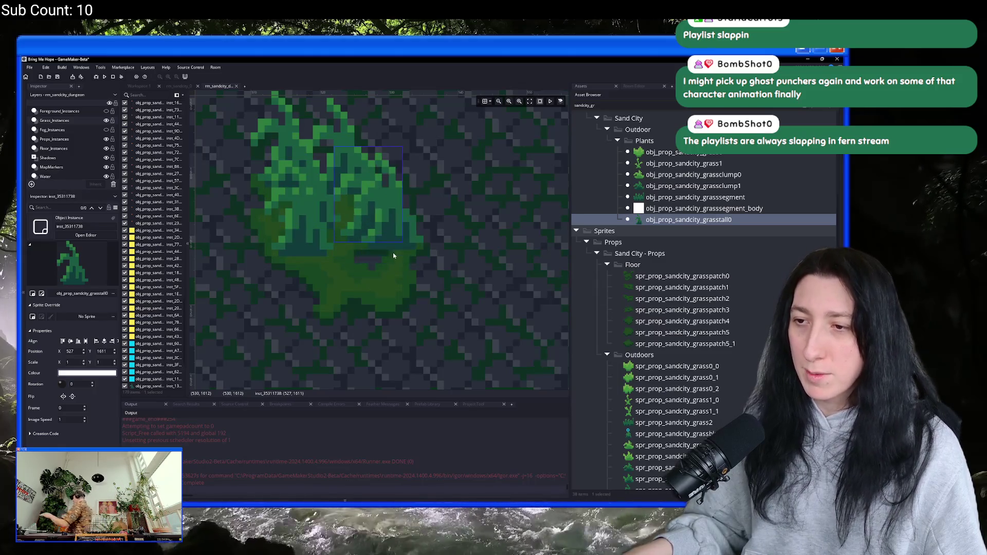
pyautogui.keyDown('alt'); pyautogui.click(342, 276); pyautogui.keyUp('alt')
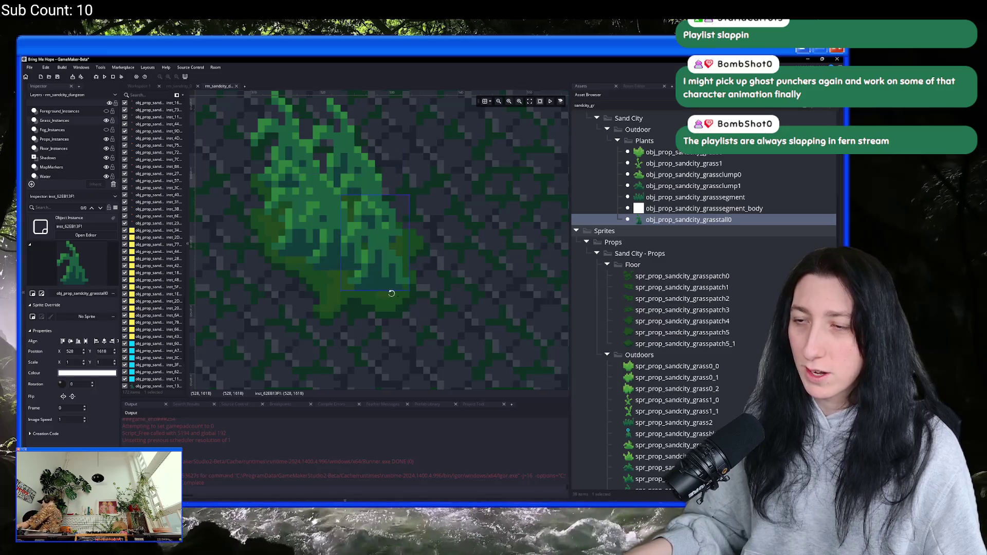
pyautogui.scroll(-10, 428, 288)
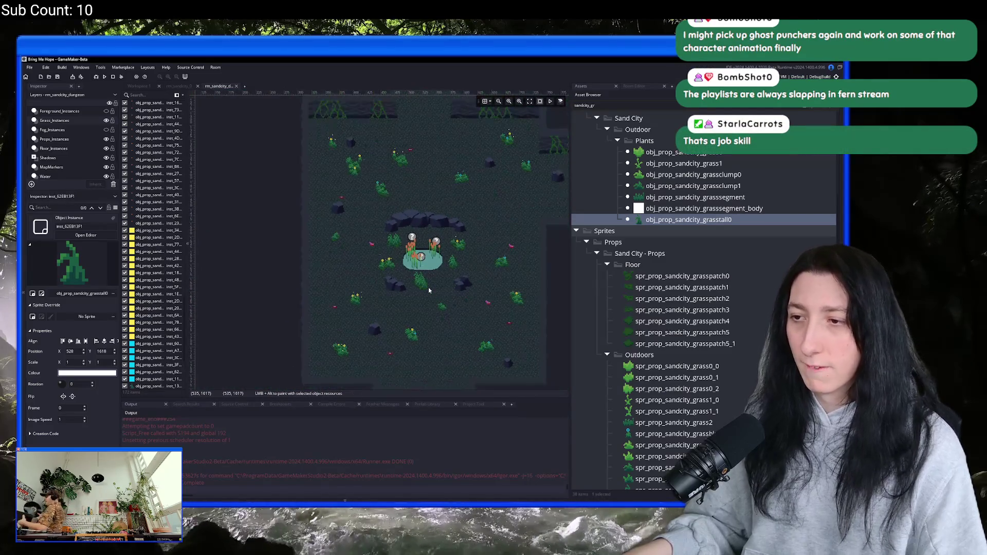
pyautogui.press('F5')
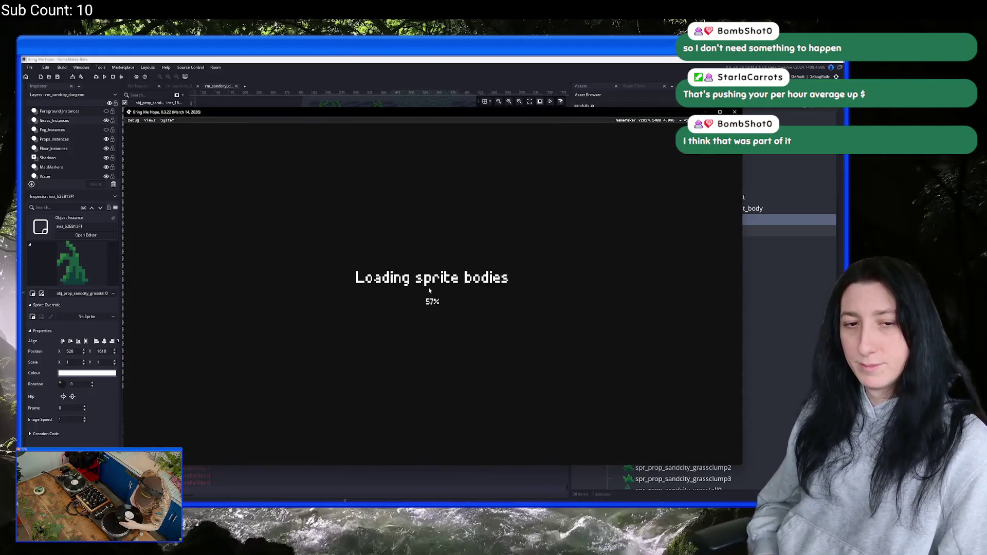
# Start the story from the title menu and walk the player up-left to the reed pond
pyautogui.press('Return')
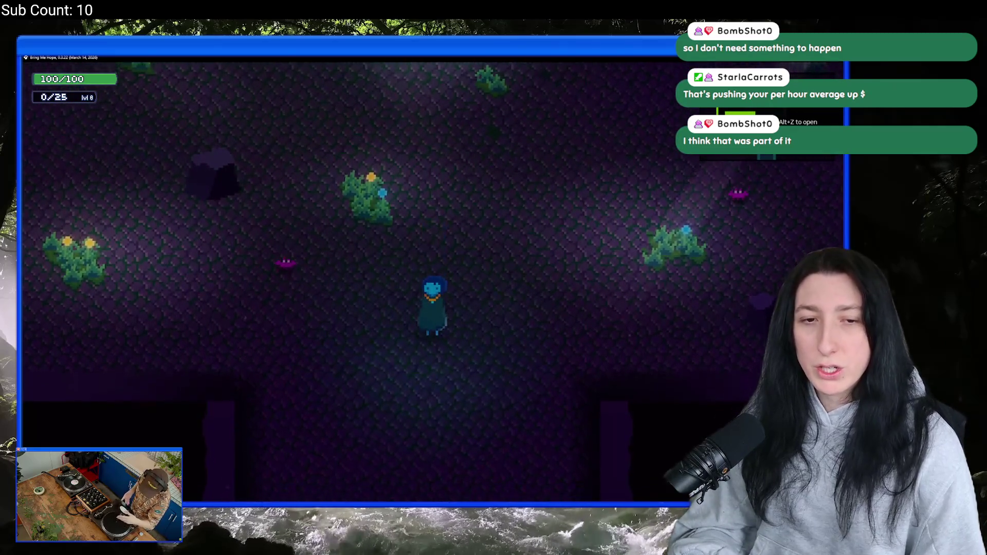
pyautogui.press('w')
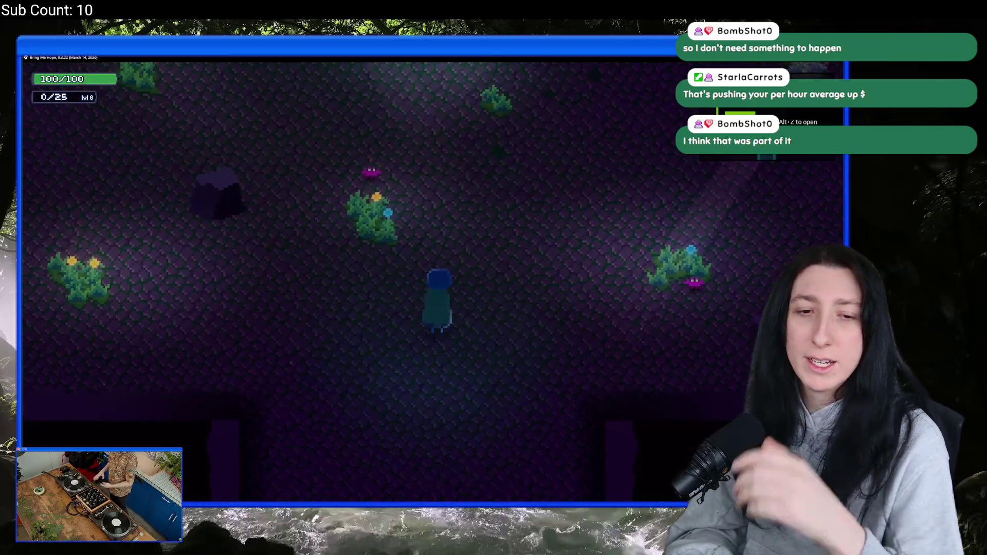
pyautogui.press('a')
pyautogui.press('w')
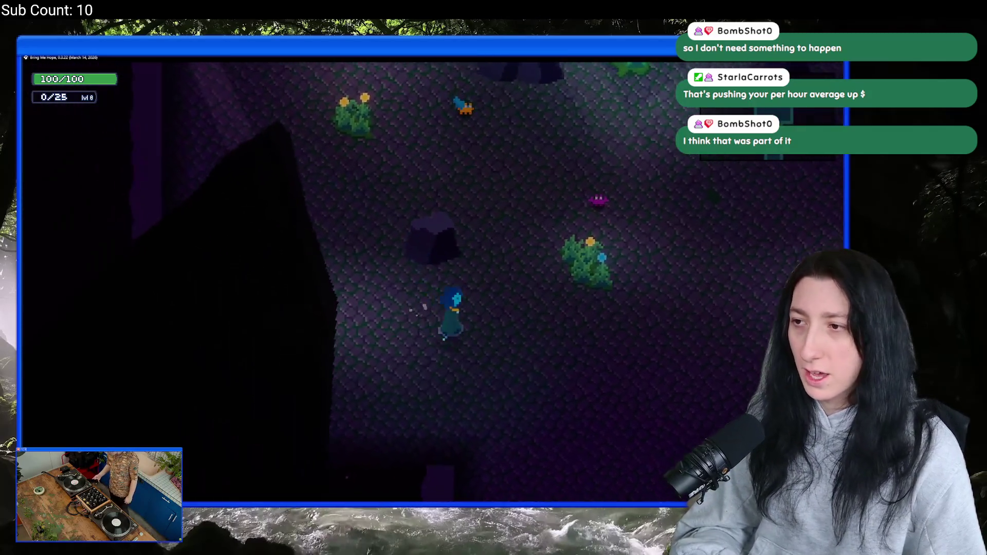
pyautogui.press('w')
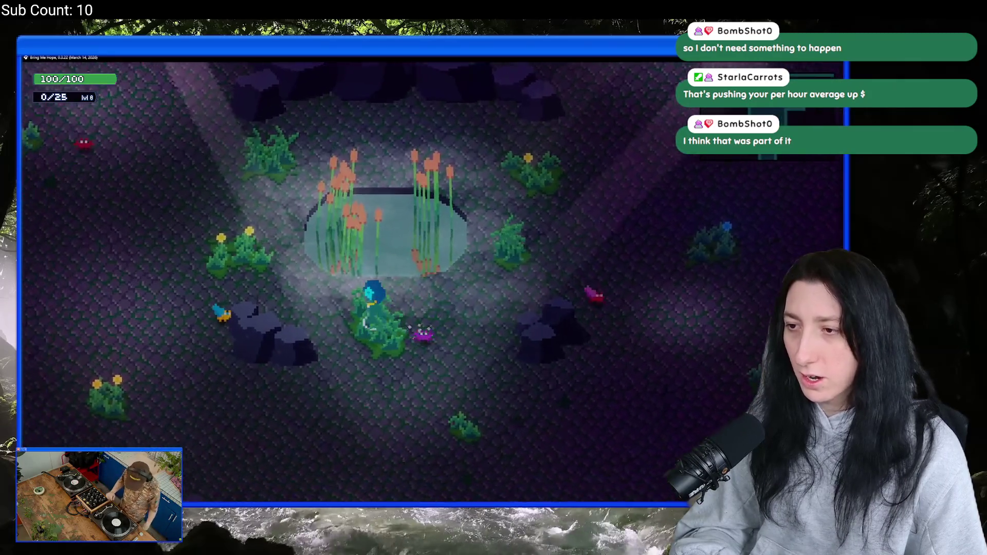
pyautogui.press('a')
pyautogui.press('w')
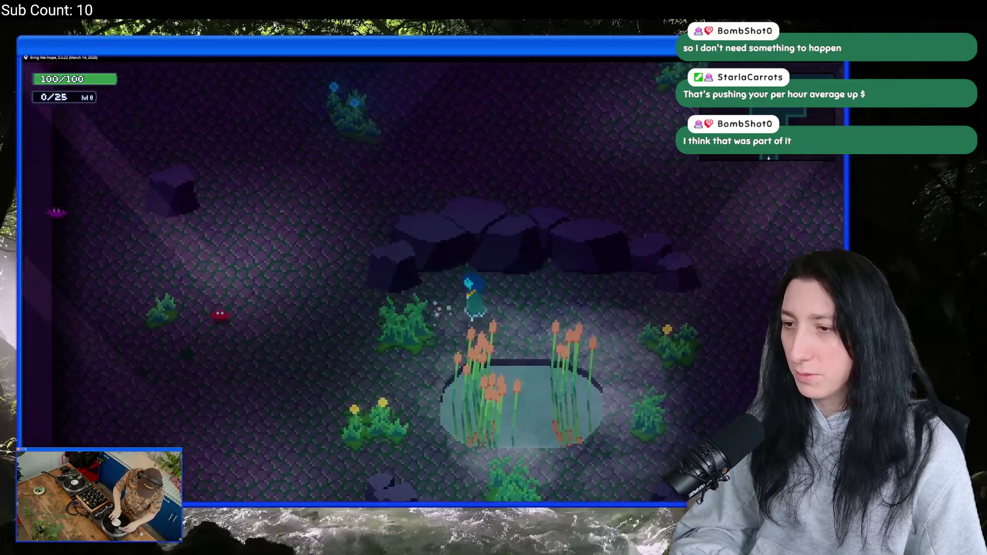
pyautogui.press('d')
pyautogui.press('s')
pyautogui.press('a')
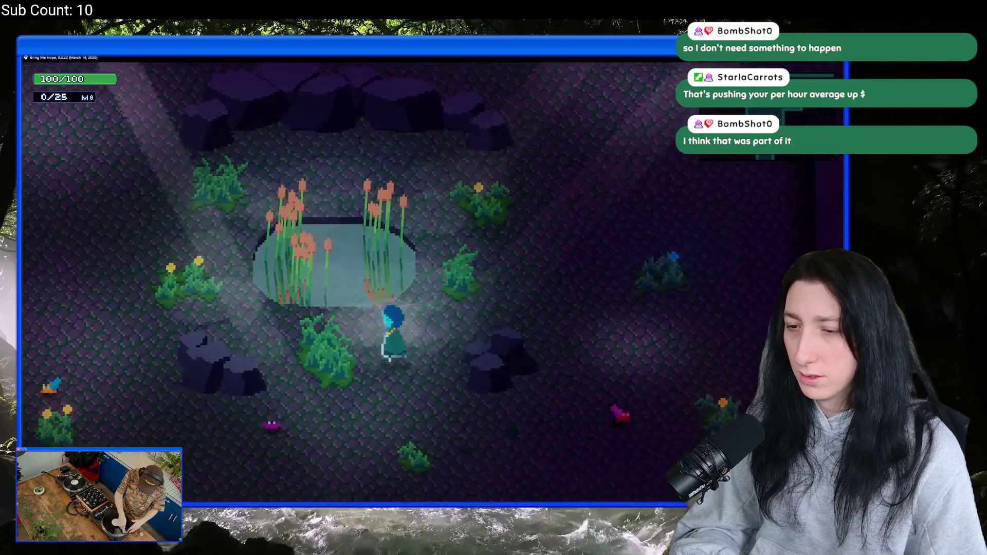
# Circle the reed pond on every side, then quit the game with Escape
pyautogui.press('d')
pyautogui.press('w')
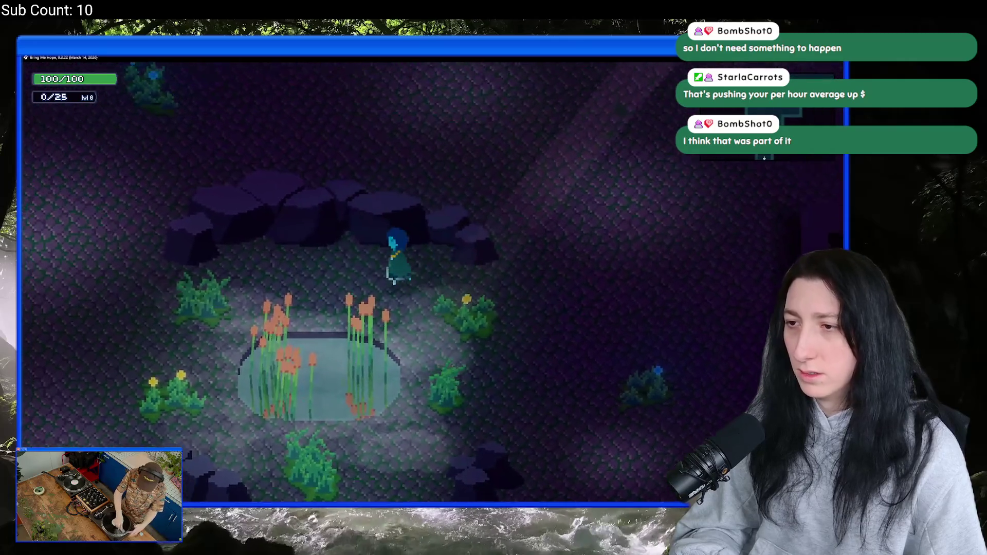
pyautogui.press('a')
pyautogui.press('s')
pyautogui.press('d')
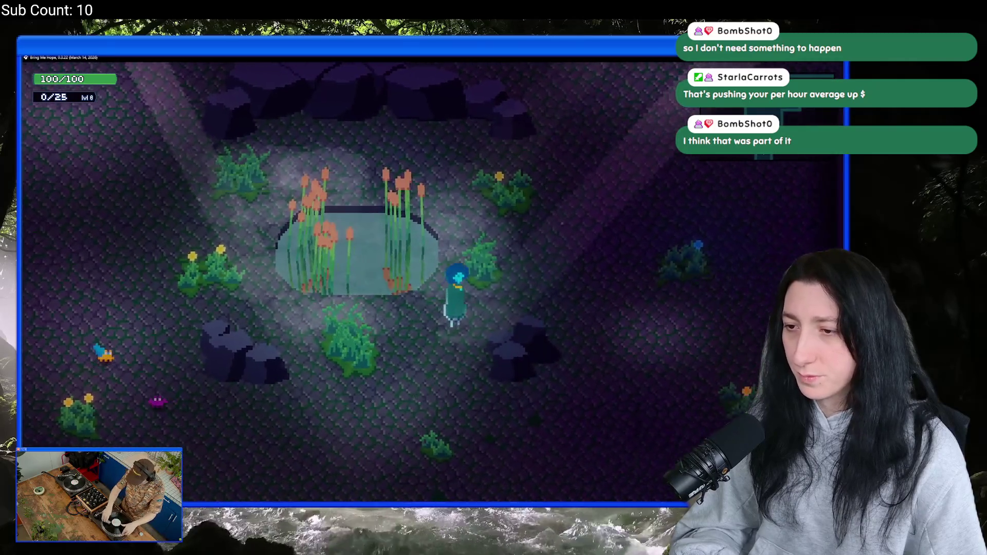
pyautogui.press('w')
pyautogui.press('s')
pyautogui.press('a')
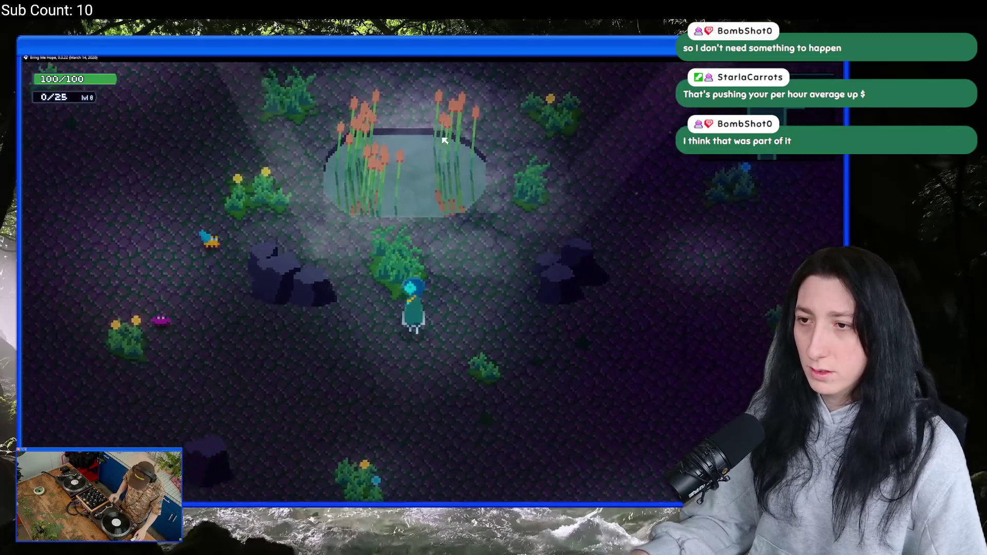
pyautogui.press('a')
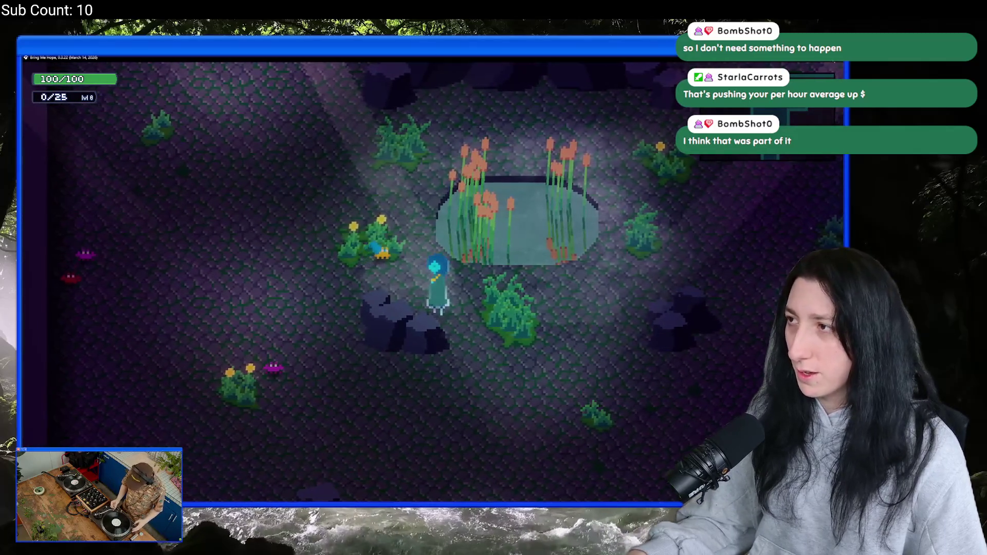
pyautogui.press('Escape')
# On the Props layer, paint two spr_prop_sandcity_grasspatch4 patches under the tall grass bush
pyautogui.scroll(5, 419, 261)
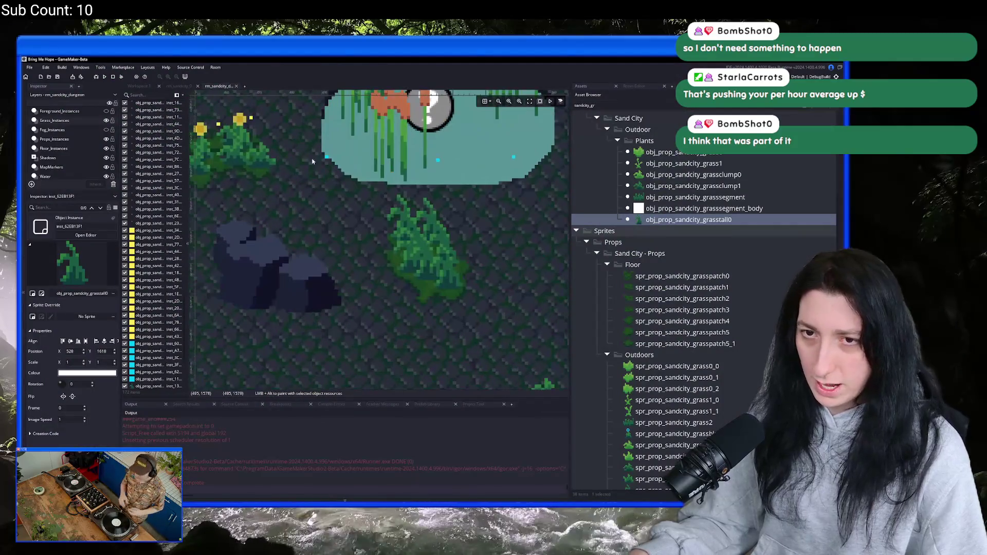
pyautogui.scroll(-2, 54, 157)
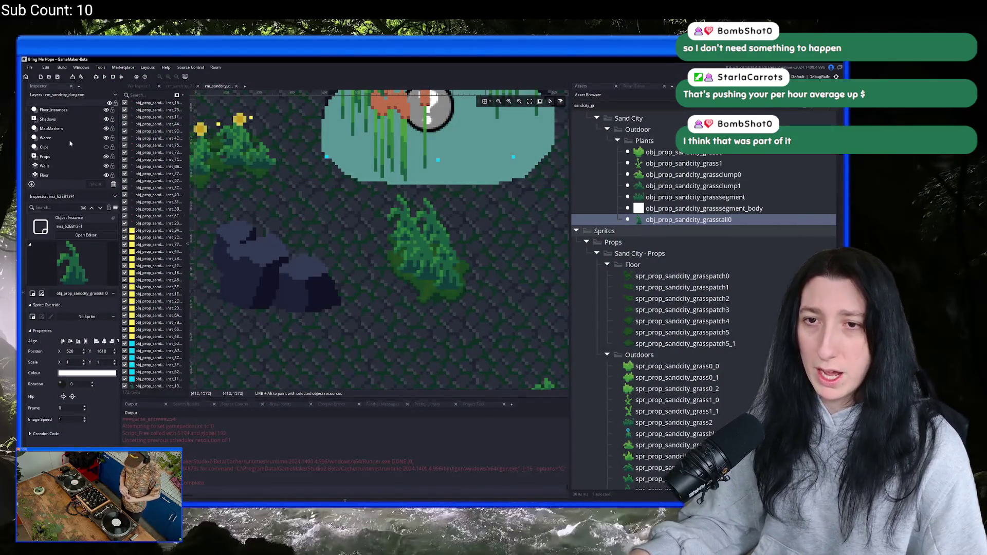
pyautogui.scroll(2, 75, 128)
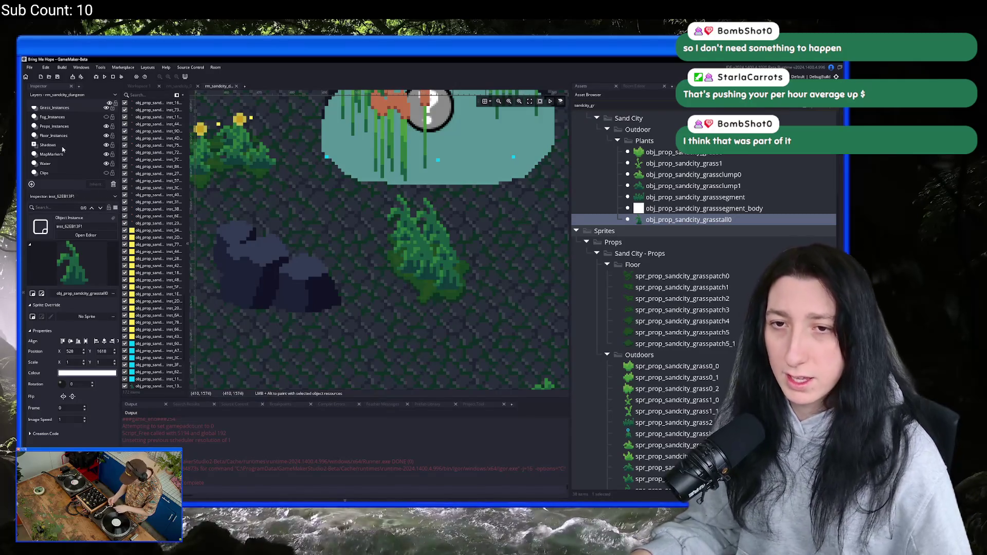
pyautogui.scroll(-1, 63, 149)
pyautogui.scroll(-1, 63, 150)
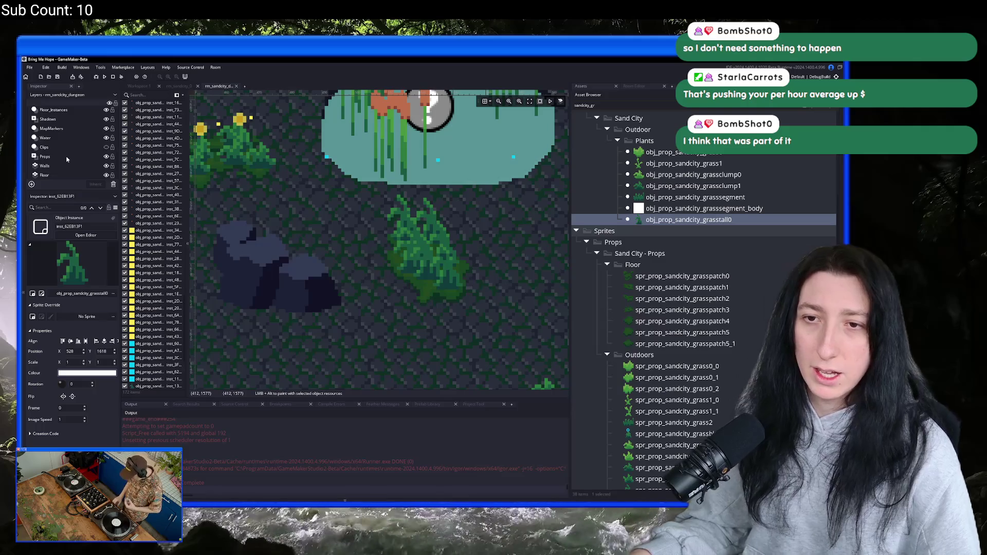
pyautogui.click(47, 156)
pyautogui.click(686, 298)
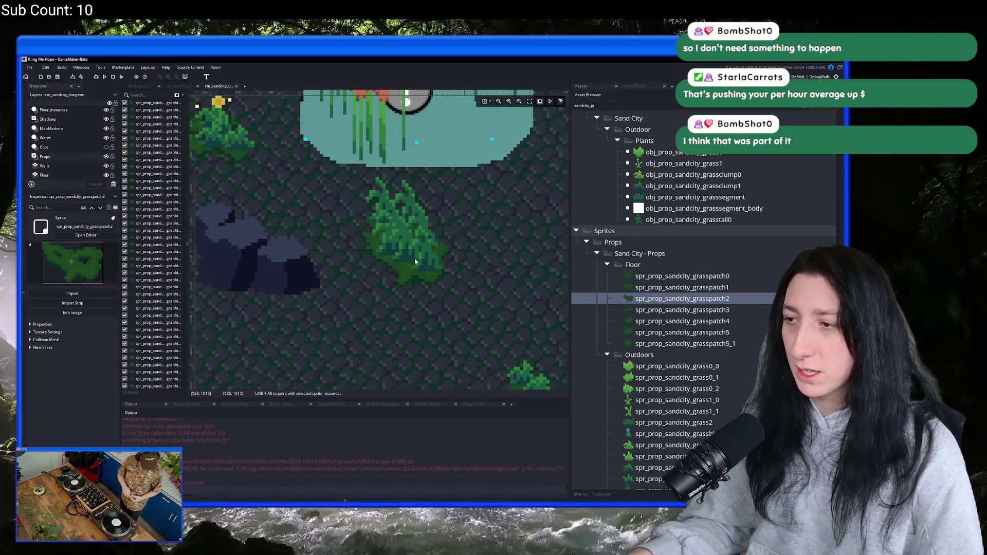
pyautogui.click(634, 317)
pyautogui.scroll(2, 347, 280)
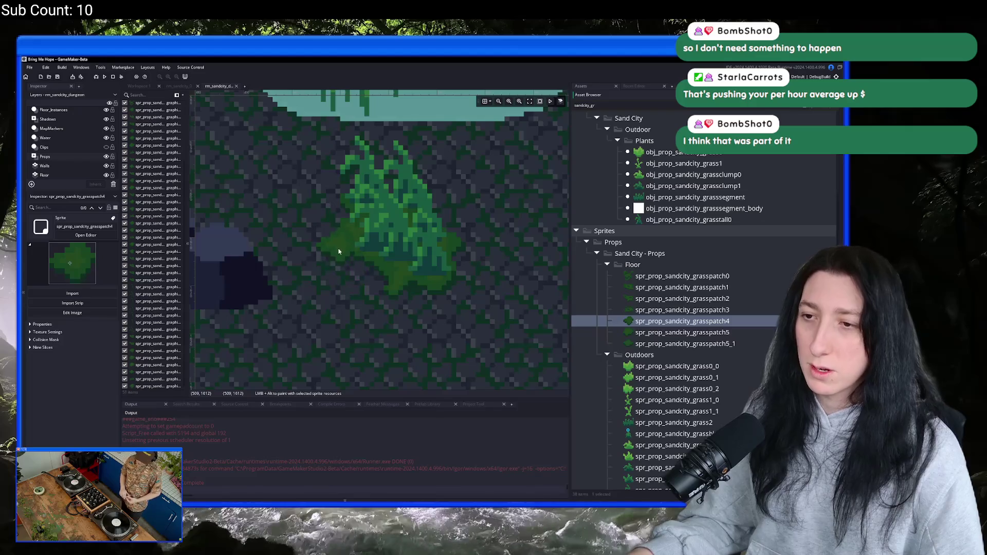
pyautogui.keyDown('alt'); pyautogui.click(345, 267); pyautogui.keyUp('alt')
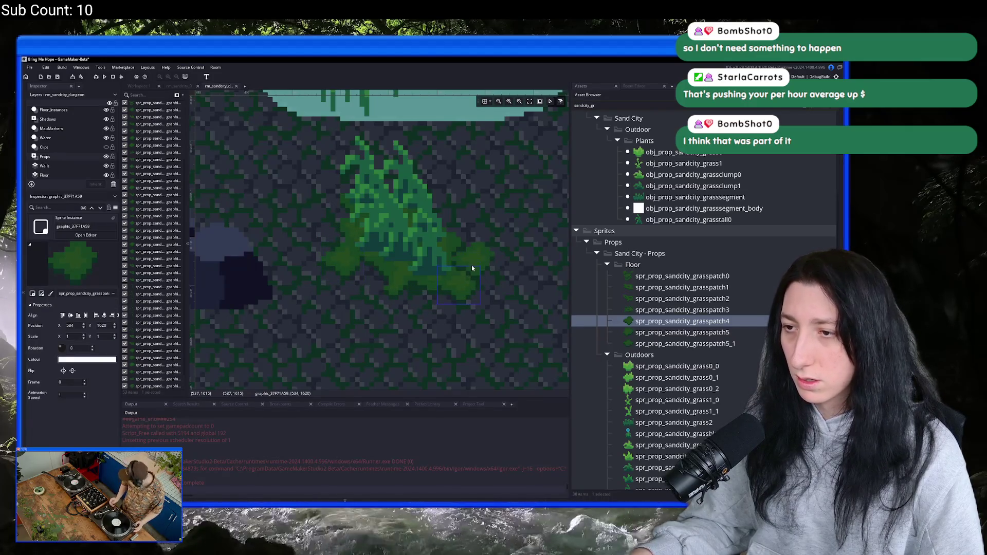
pyautogui.keyDown('alt'); pyautogui.click(470, 262); pyautogui.keyUp('alt')
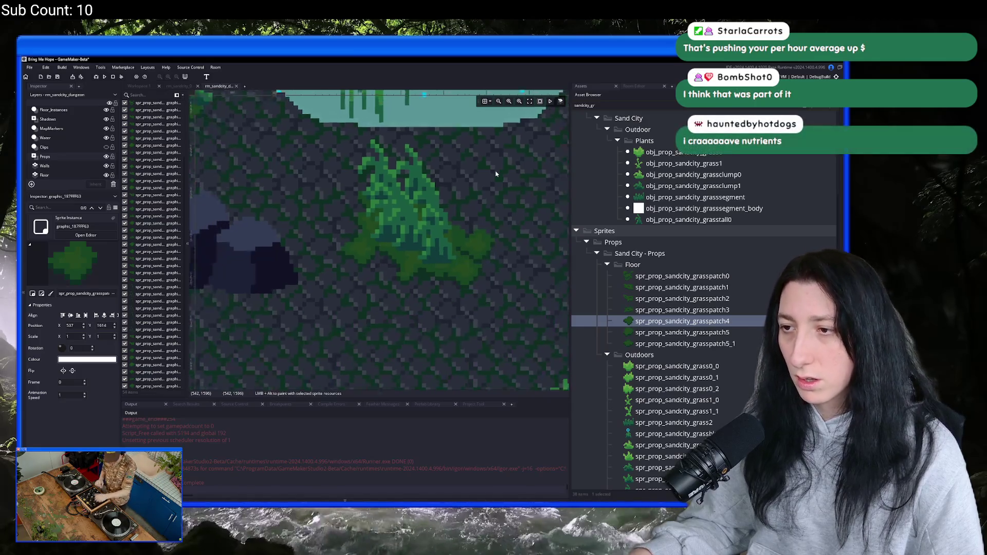
# Paint two more grasspatch4 patches beneath the nearby grass clump
pyautogui.scroll(-3, 496, 174)
pyautogui.scroll(3, 381, 289)
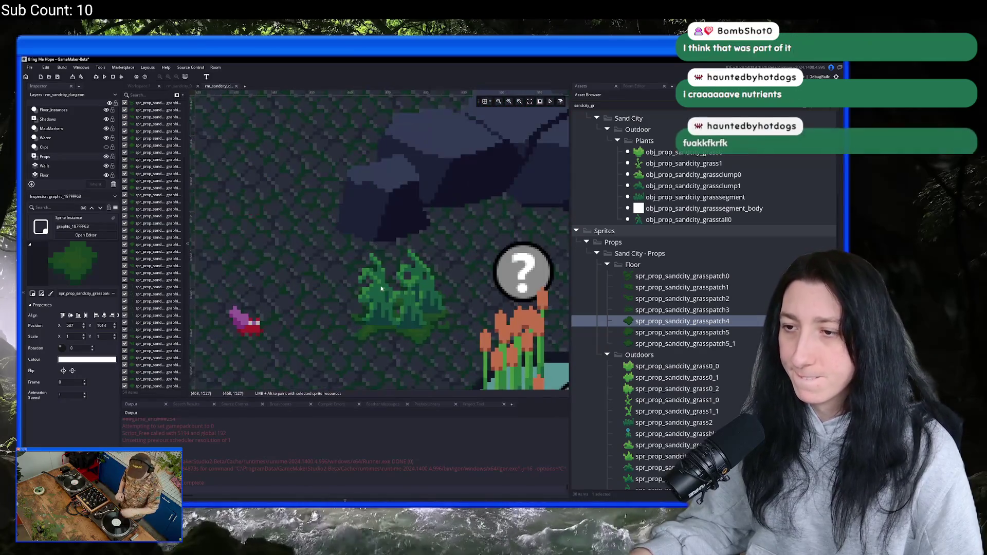
pyautogui.scroll(2, 381, 289)
pyautogui.keyDown('alt'); pyautogui.click(371, 297); pyautogui.keyUp('alt')
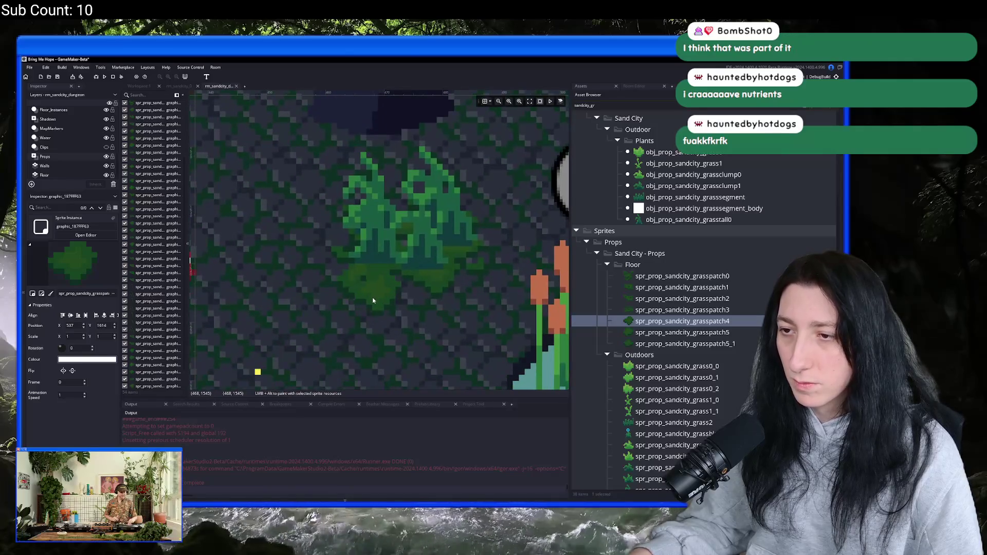
pyautogui.keyDown('alt'); pyautogui.click(402, 296); pyautogui.keyUp('alt')
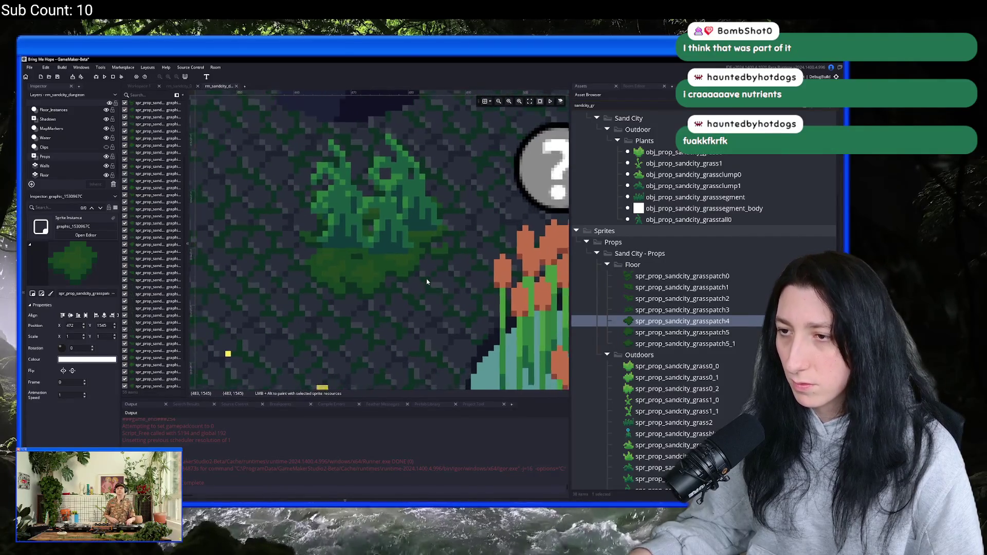
pyautogui.scroll(-3, 426, 282)
# Switch to spr_prop_sandcity_grasspatch5 and paint a patch under a bush near the pond
pyautogui.press('Down')
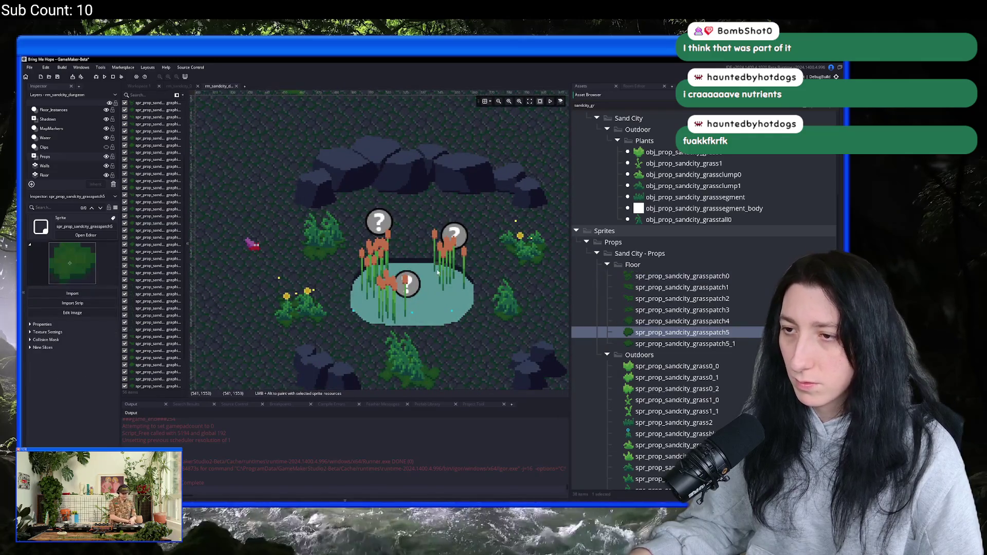
pyautogui.keyDown('alt'); pyautogui.click(344, 249); pyautogui.keyUp('alt')
pyautogui.scroll(3, 405, 209)
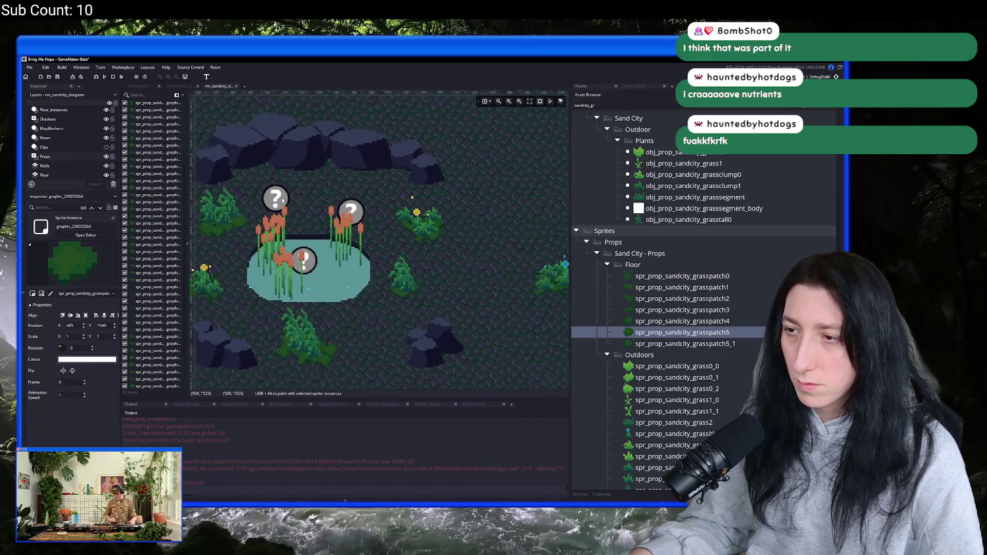
pyautogui.scroll(2, 373, 234)
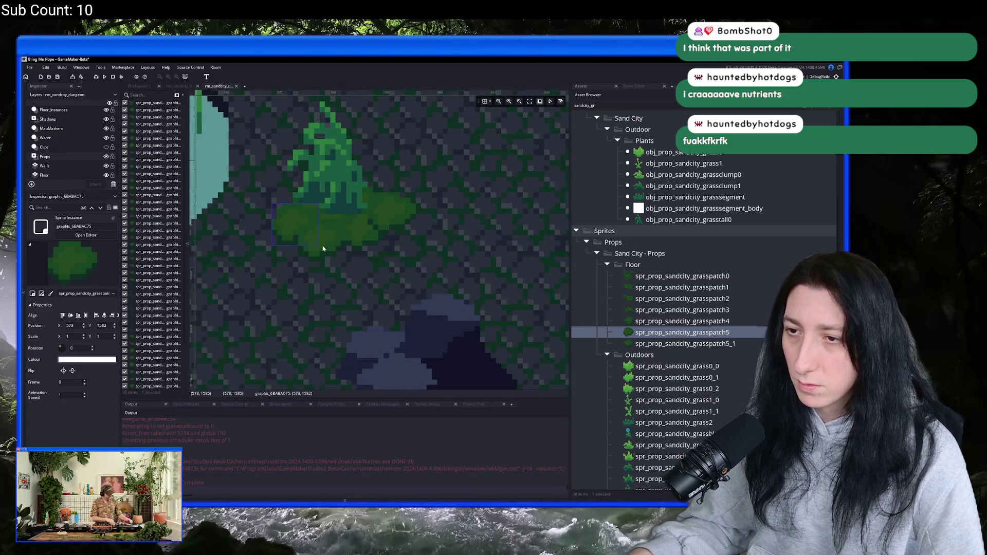
pyautogui.scroll(-5, 384, 282)
pyautogui.scroll(2, 436, 254)
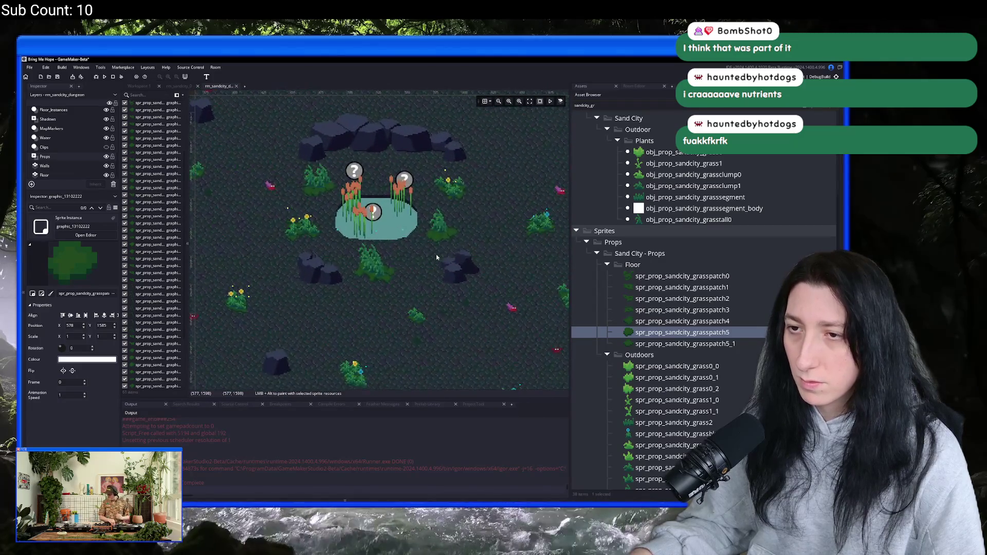
# Frame the whole pond, pick obj_prop_sandcity_grassclump1, and select the Grass_Instances layer
pyautogui.moveTo(460, 169); pyautogui.dragTo(514, 201)
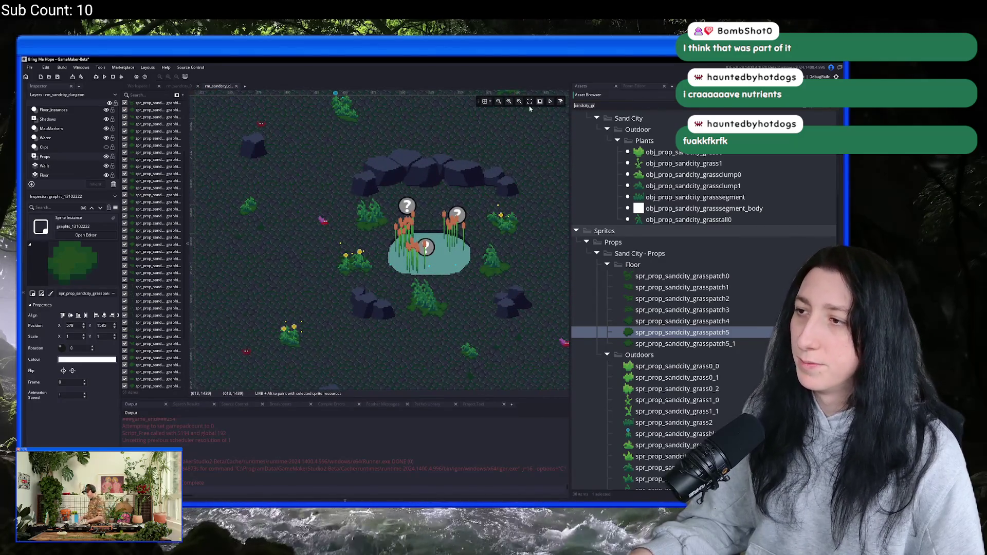
pyautogui.click(611, 185)
pyautogui.scroll(5, 524, 241)
pyautogui.scroll(1, 104, 144)
pyautogui.scroll(2, 104, 144)
pyautogui.click(53, 120)
# Place five obj_prop_sandcity_grassclump1 bushes on the floor grass patches around the pond
pyautogui.scroll(3, 467, 303)
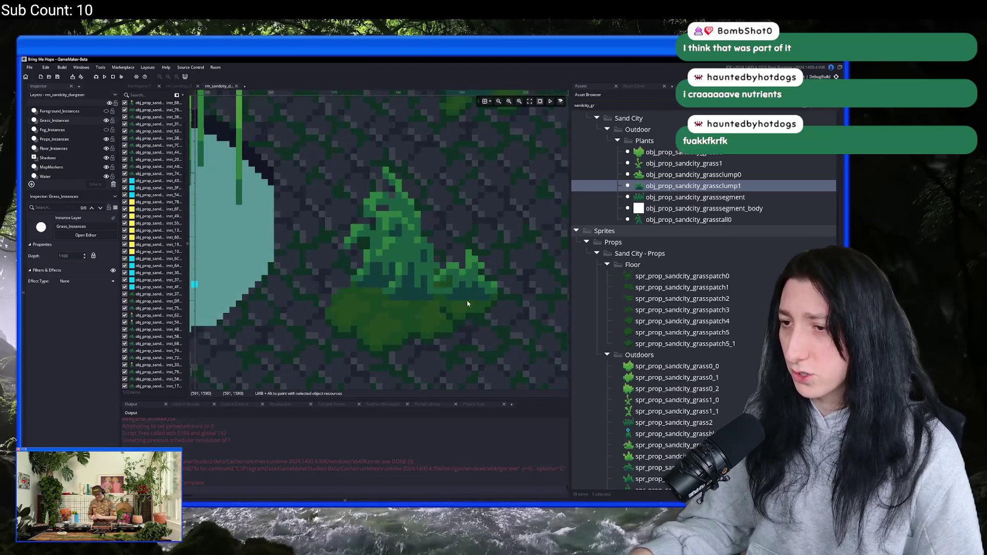
pyautogui.keyDown('alt'); pyautogui.click(460, 306); pyautogui.keyUp('alt')
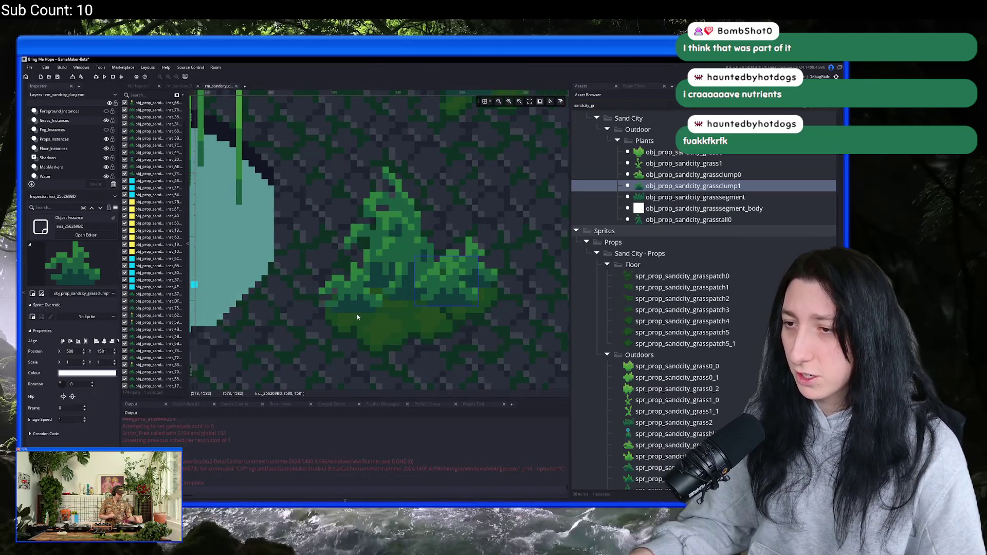
pyautogui.keyDown('alt'); pyautogui.click(373, 341); pyautogui.keyUp('alt')
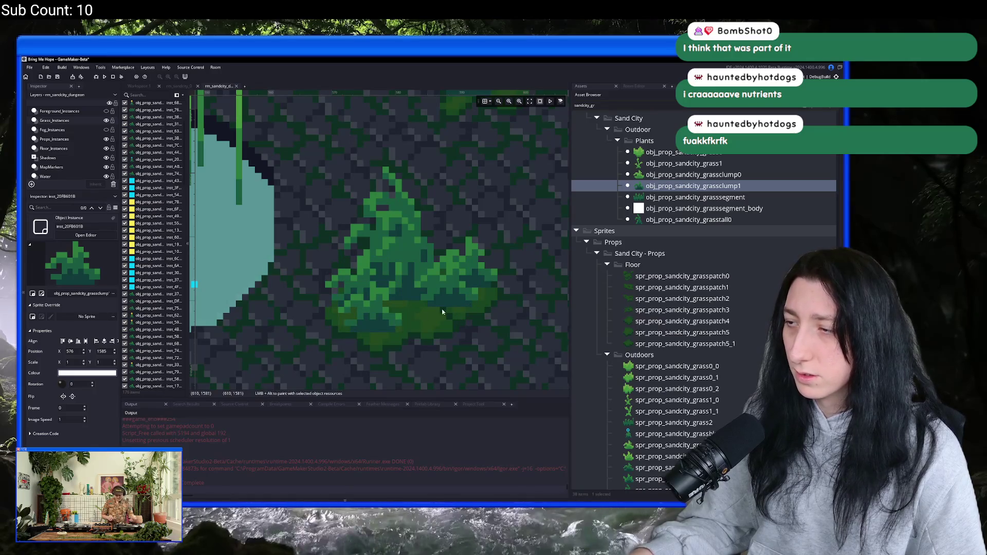
pyautogui.scroll(-5, 442, 312)
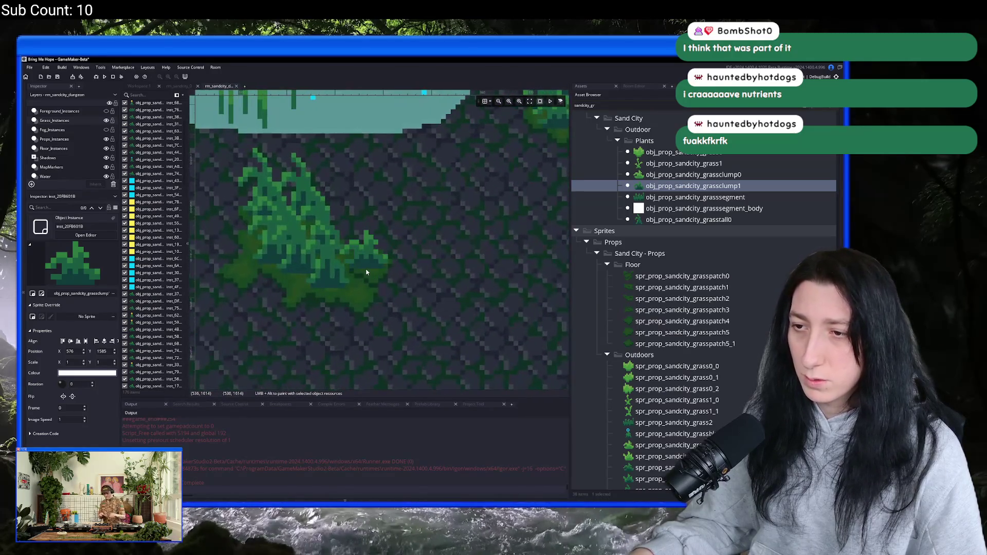
pyautogui.keyDown('alt'); pyautogui.click(239, 274); pyautogui.keyUp('alt')
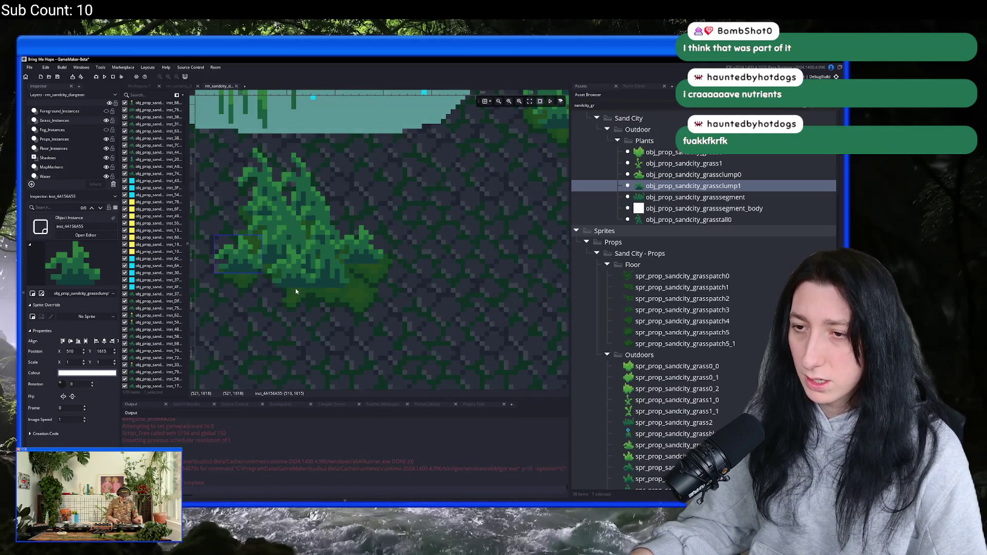
pyautogui.scroll(-2, 353, 304)
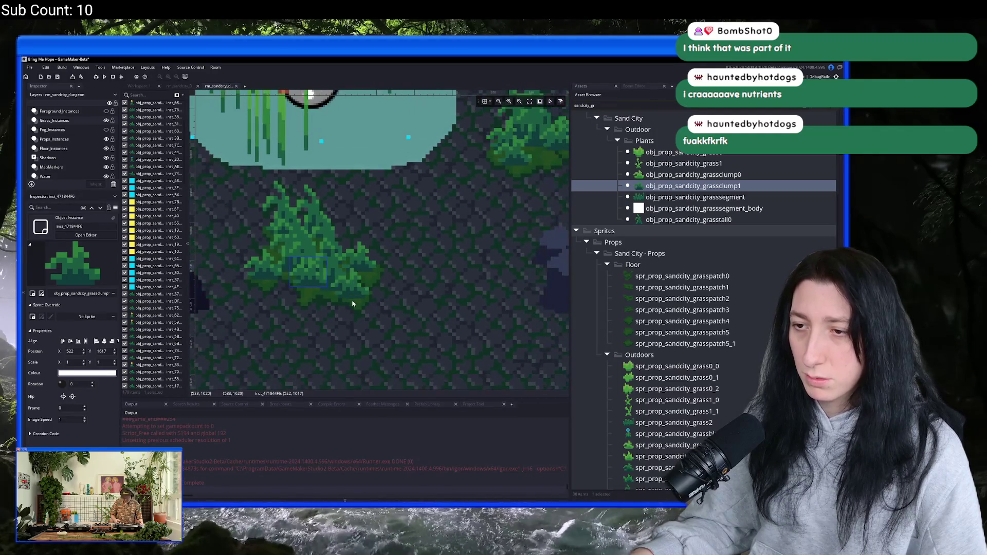
pyautogui.scroll(-3, 378, 327)
pyautogui.scroll(5, 476, 191)
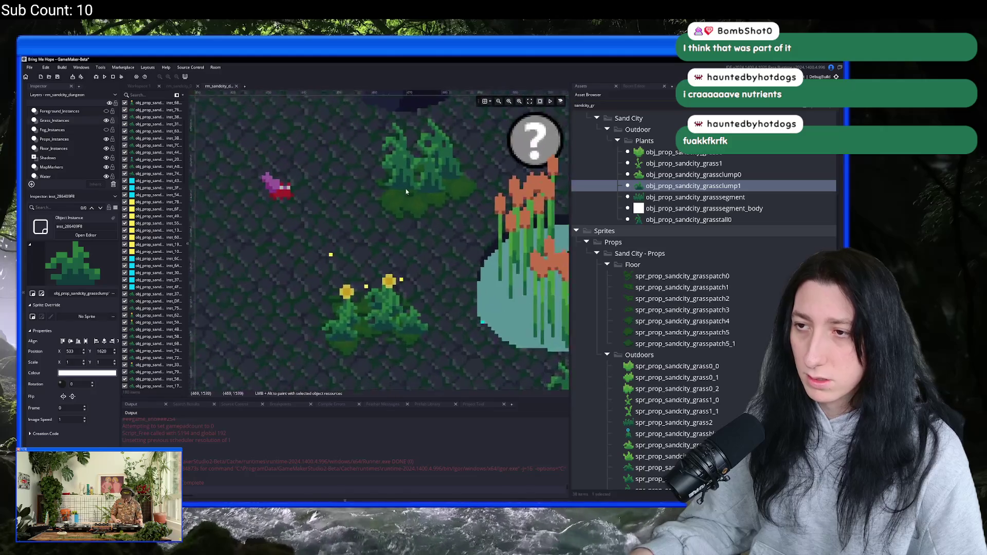
pyautogui.moveTo(477, 164)
pyautogui.mouseDown()
pyautogui.moveTo(435, 188)
pyautogui.moveTo(367, 195)
pyautogui.mouseUp()
pyautogui.keyDown('alt'); pyautogui.click(367, 195); pyautogui.keyUp('alt')
pyautogui.scroll(3, 706, 182)
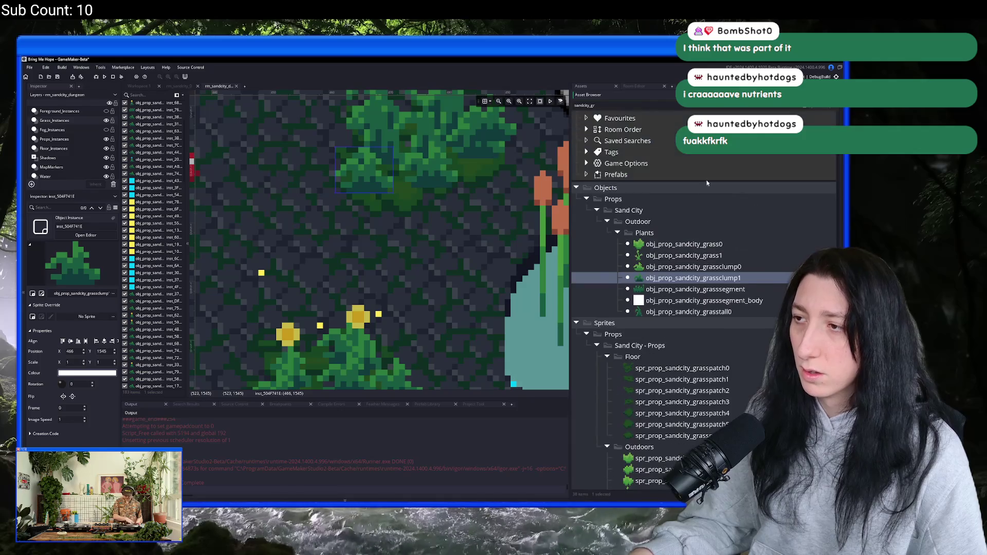
# Clear the asset search and place a yellow glowplant on a grass clump
pyautogui.click(798, 110)
pyautogui.click(699, 260)
pyautogui.scroll(2, 403, 267)
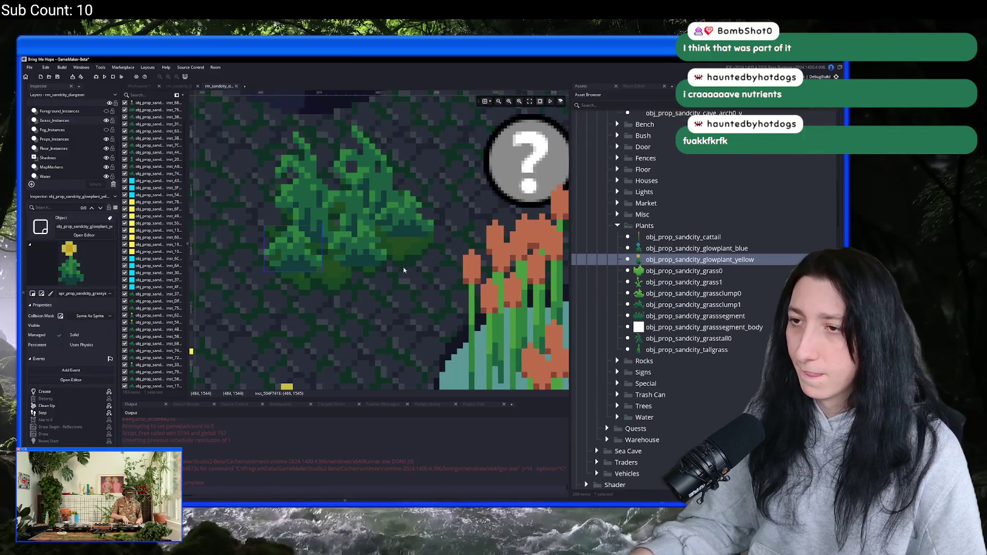
pyautogui.keyDown('alt'); pyautogui.click(401, 254); pyautogui.keyUp('alt')
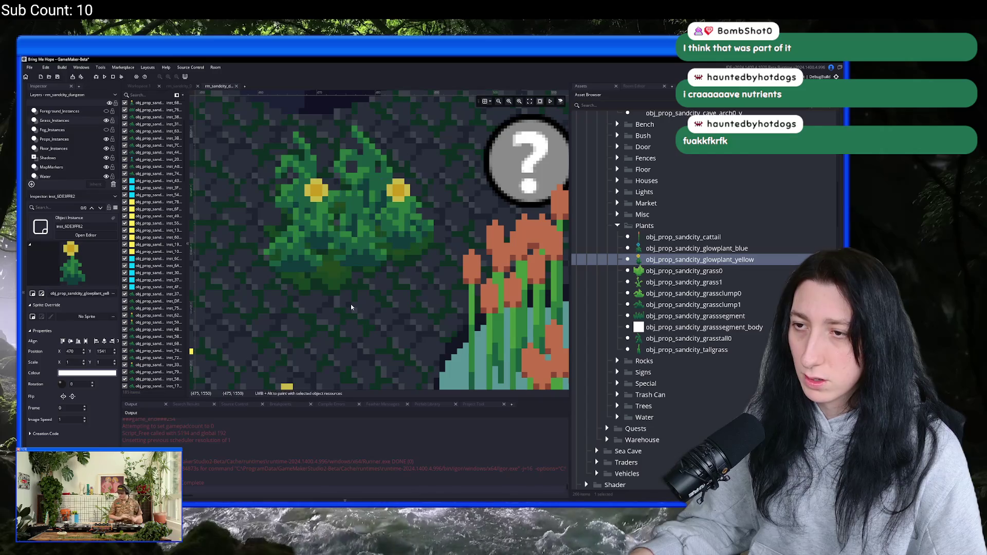
pyautogui.scroll(-4, 350, 306)
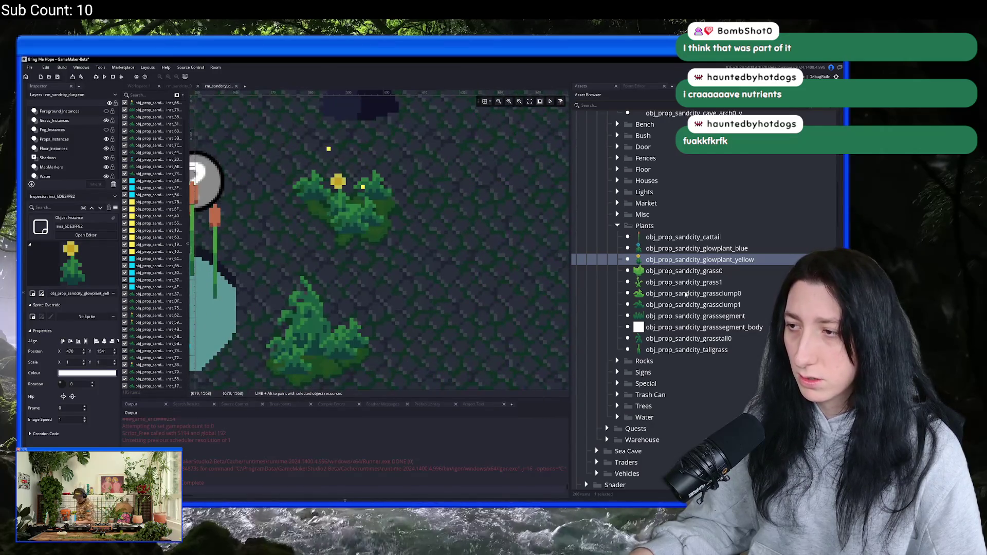
# Place two blue glowplants among the grass clumps by the pond
pyautogui.click(697, 249)
pyautogui.keyDown('alt'); pyautogui.click(392, 306); pyautogui.keyUp('alt')
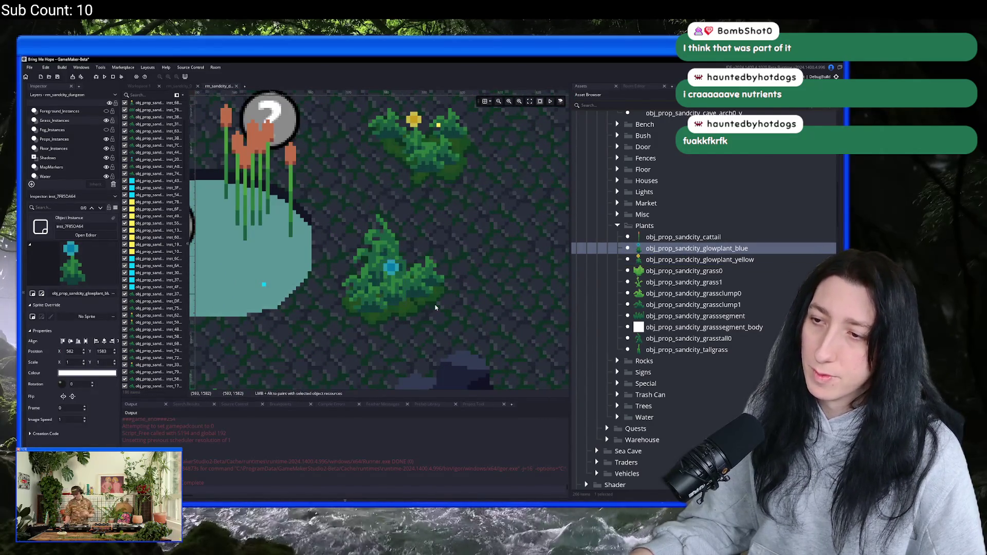
pyautogui.scroll(-4, 435, 307)
pyautogui.scroll(2, 357, 293)
pyautogui.keyDown('alt'); pyautogui.click(357, 293); pyautogui.keyUp('alt')
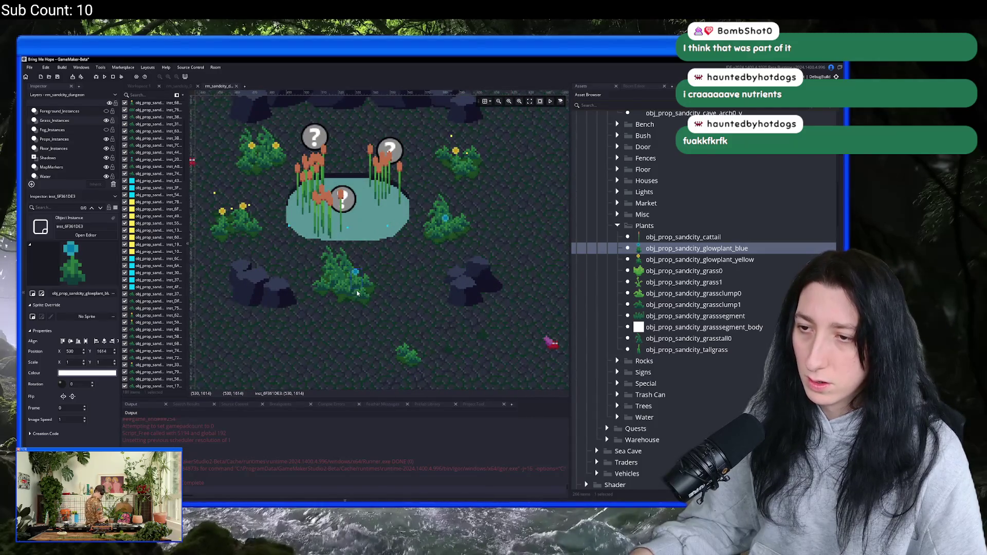
pyautogui.scroll(-1, 386, 244)
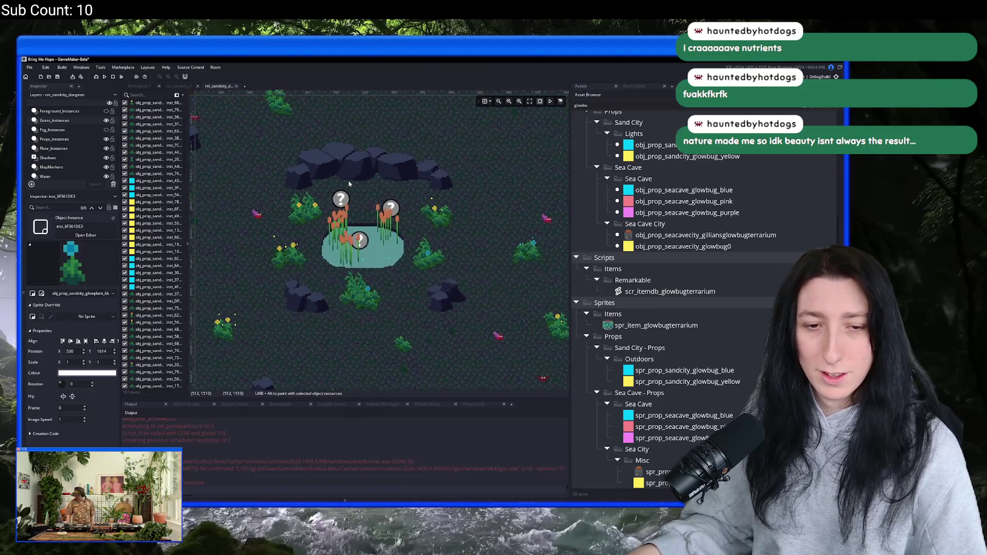
# Inspect the yellow and blue glowbug objects and their instances placed near the grass
pyautogui.scroll(2, 346, 160)
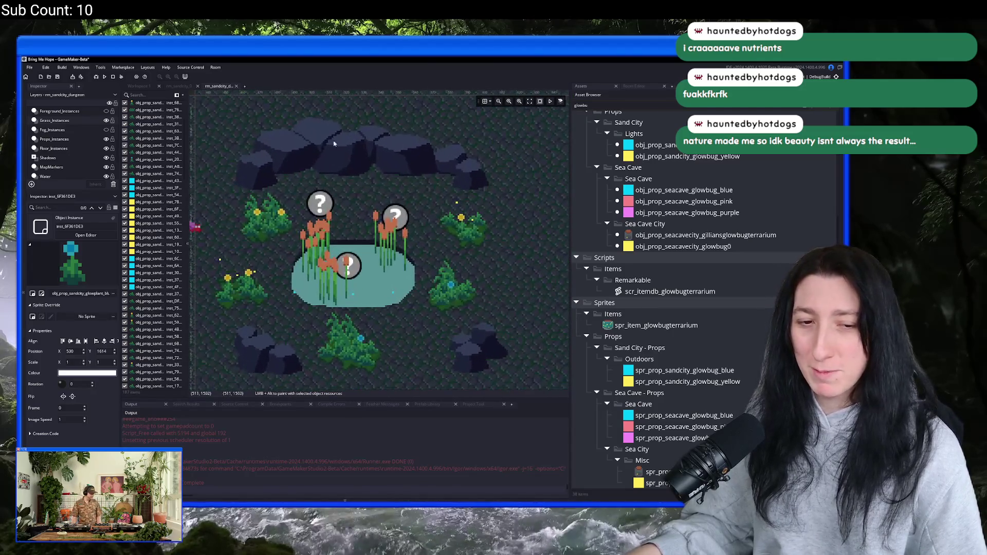
pyautogui.click(670, 157)
pyautogui.click(255, 209)
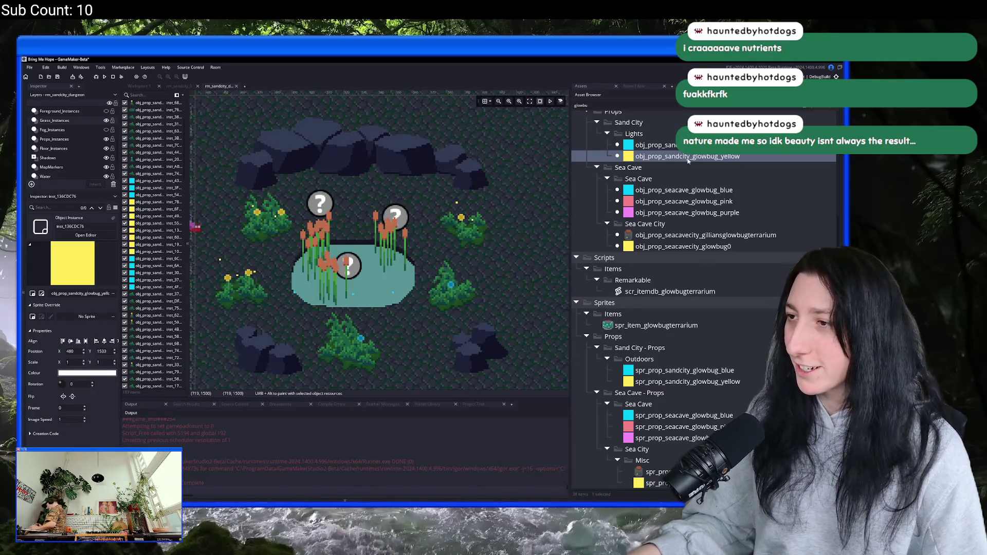
pyautogui.press('Up')
pyautogui.click(456, 282)
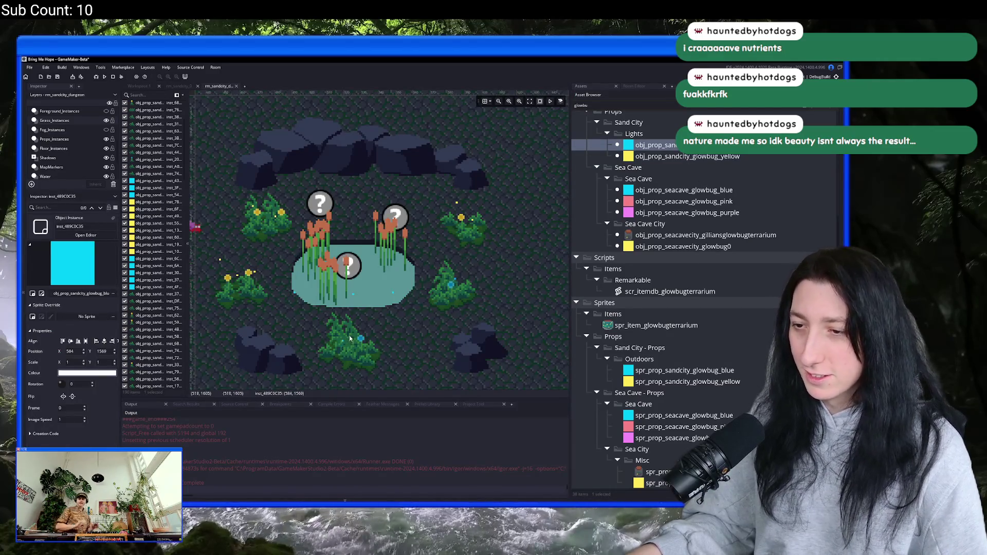
pyautogui.scroll(-2, 423, 365)
# Build and run the game with F5 and bring it to the front
pyautogui.press('F5')
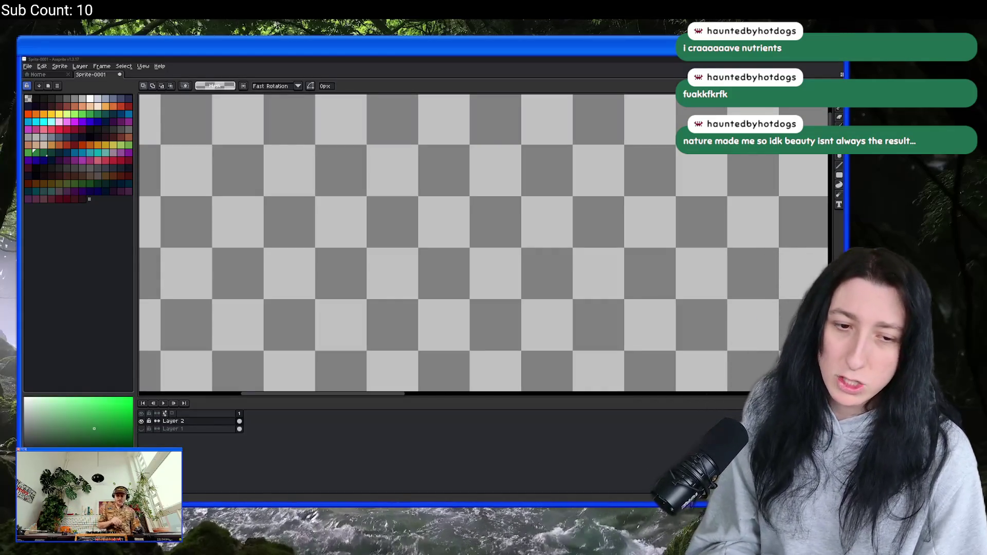
pyautogui.scroll(-2, 490, 327)
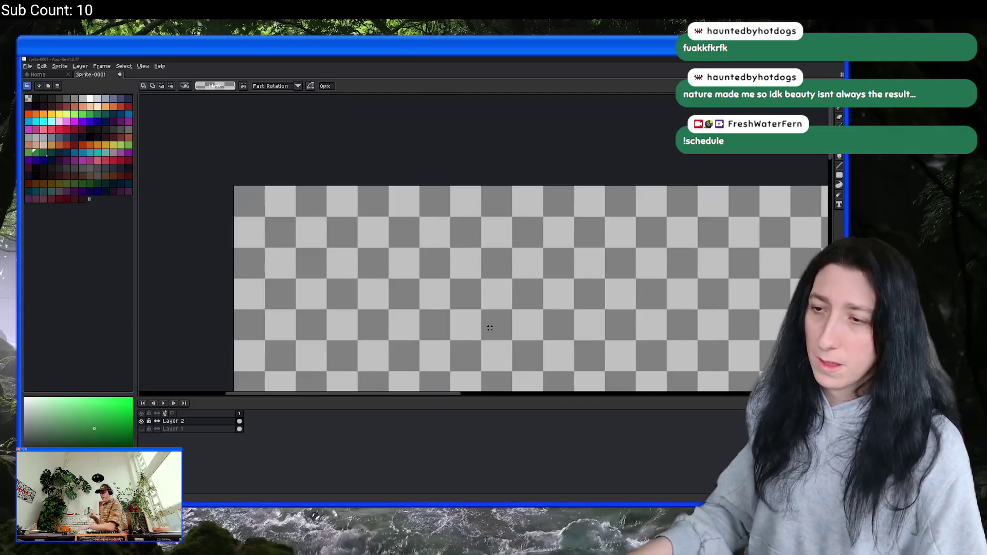
pyautogui.scroll(-1, 468, 255)
pyautogui.hotkey('alt', 'Tab')
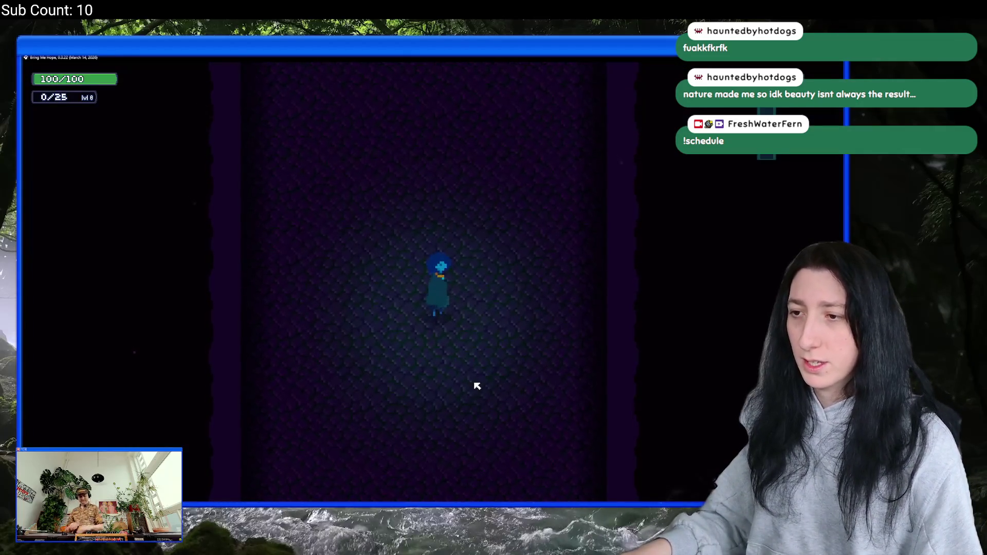
# Maximise the game window and walk north-east into the walled area, then back to the pond
pyautogui.doubleClick(434, 59)
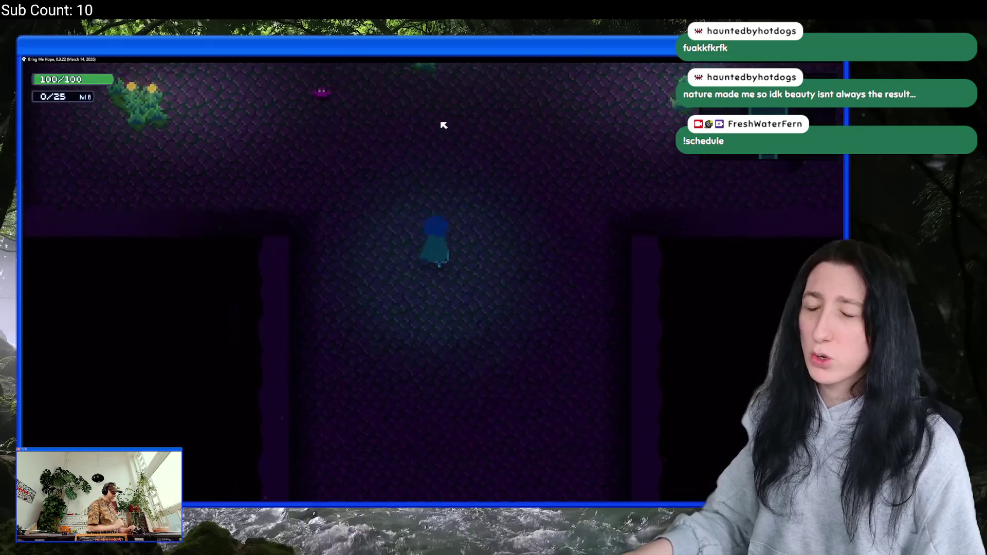
pyautogui.press('w')
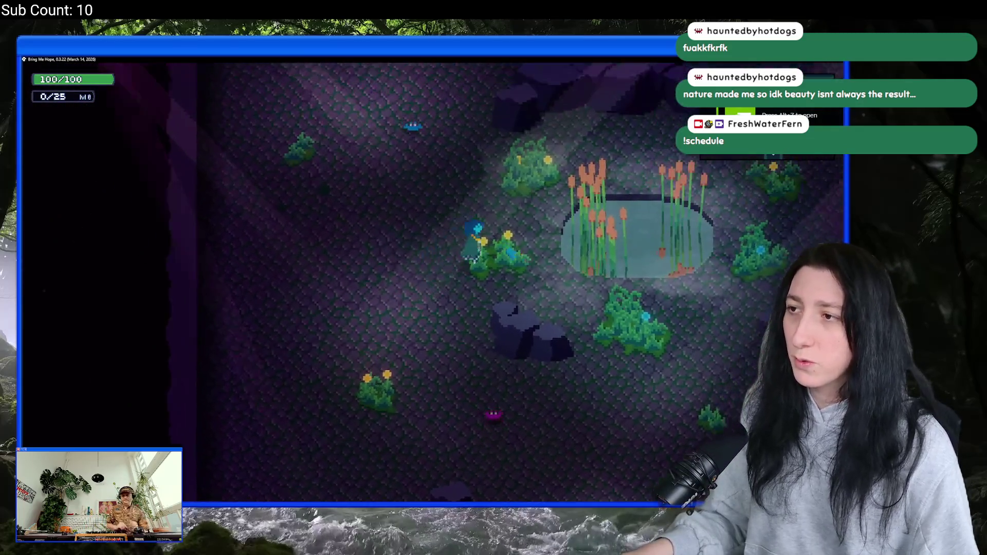
pyautogui.press('w')
pyautogui.press('d')
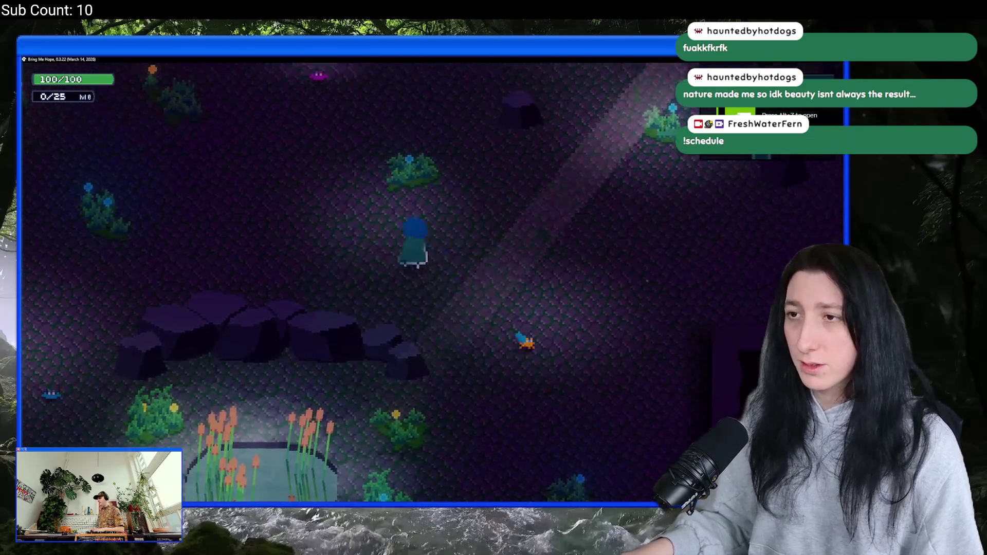
pyautogui.press('w')
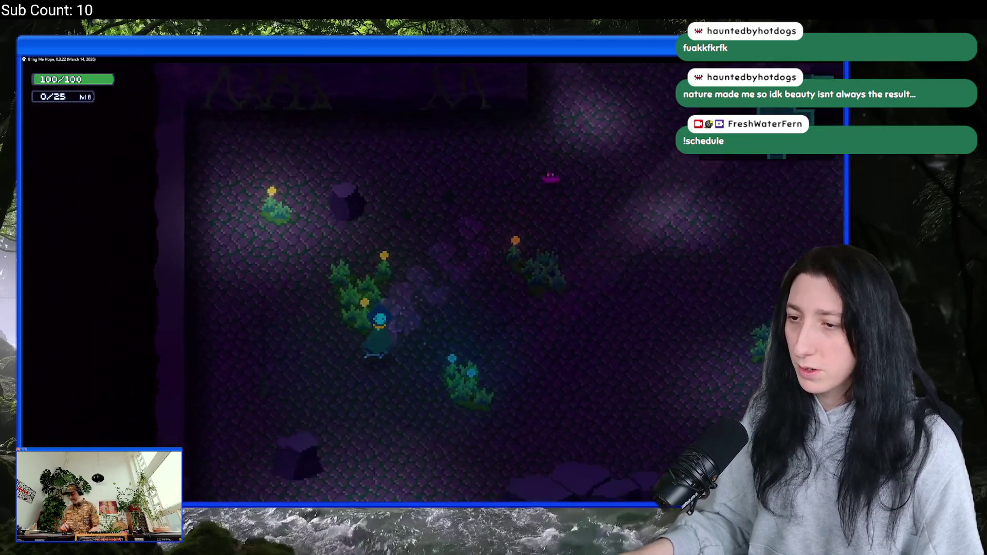
pyautogui.press('s')
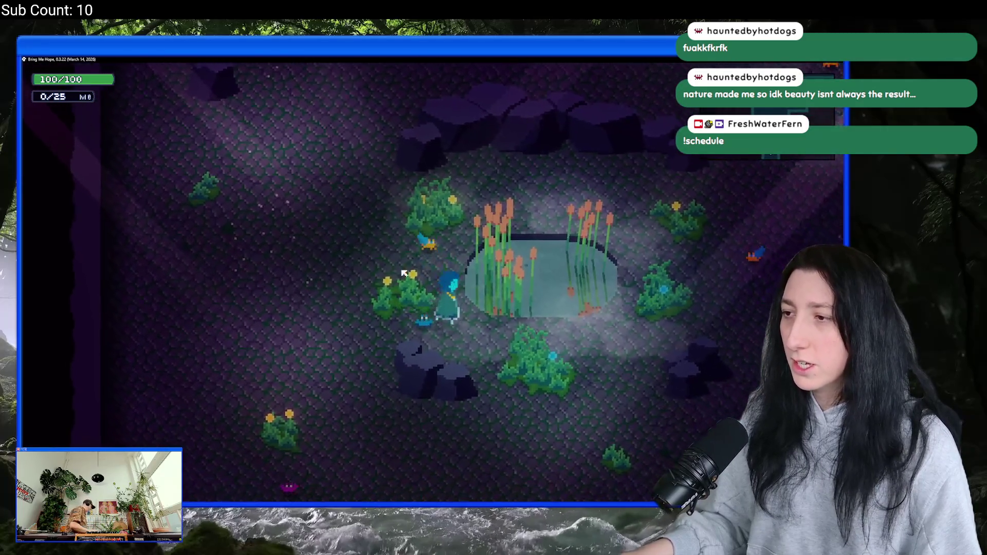
# Walk past the pond up to the rocks and back down, then close the game
pyautogui.press('d')
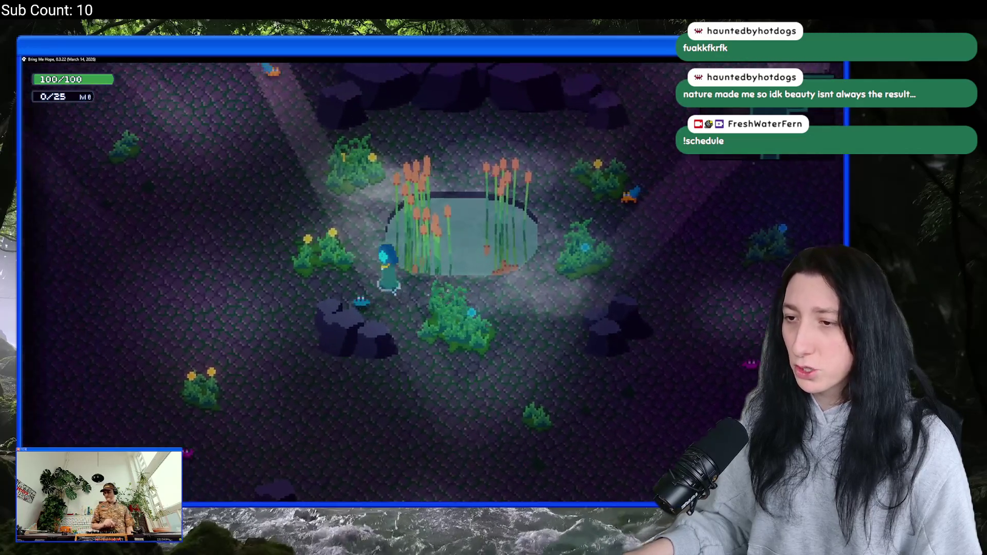
pyautogui.press('w')
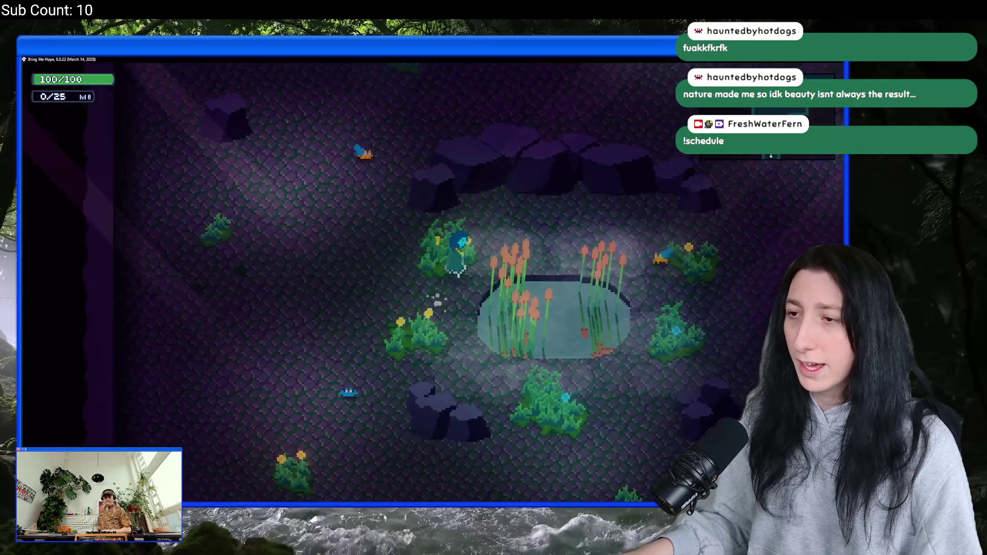
pyautogui.press('w')
pyautogui.press('d')
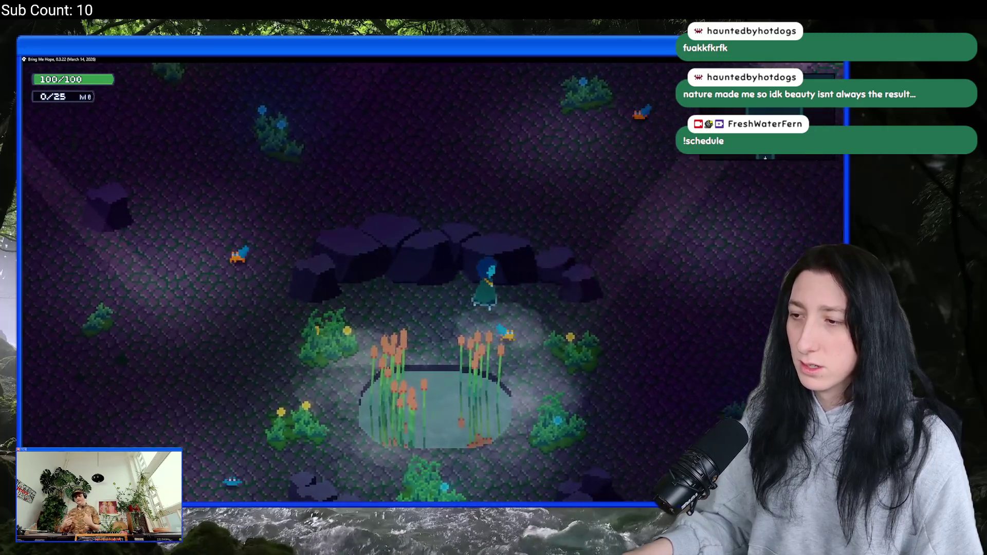
pyautogui.press('s')
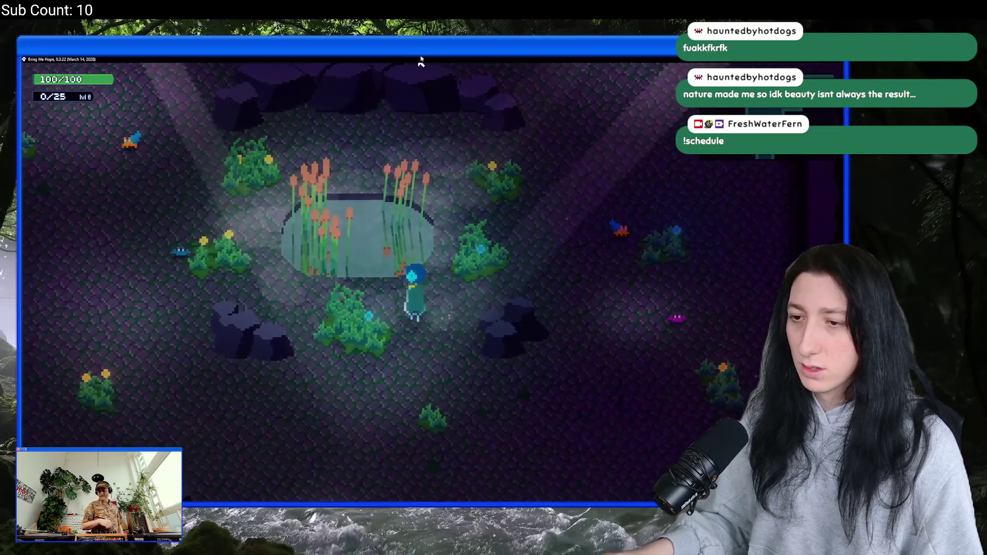
pyautogui.click(836, 61)
pyautogui.hotkey('alt', 'Tab')
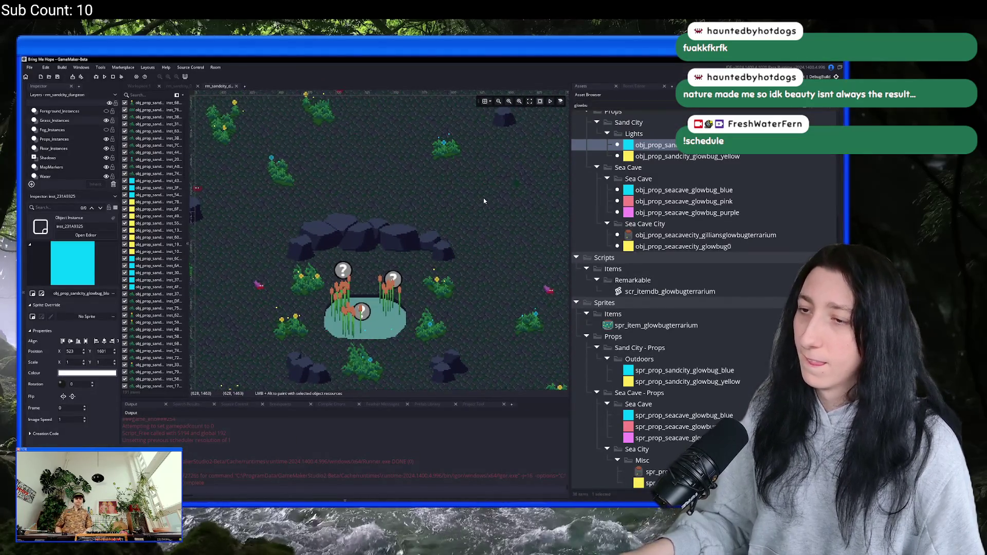
# Search the project for show_debug_overlay, open its Begin Step code, then run the game
pyautogui.hotkey('ctrl', 'f')
pyautogui.press('Return')
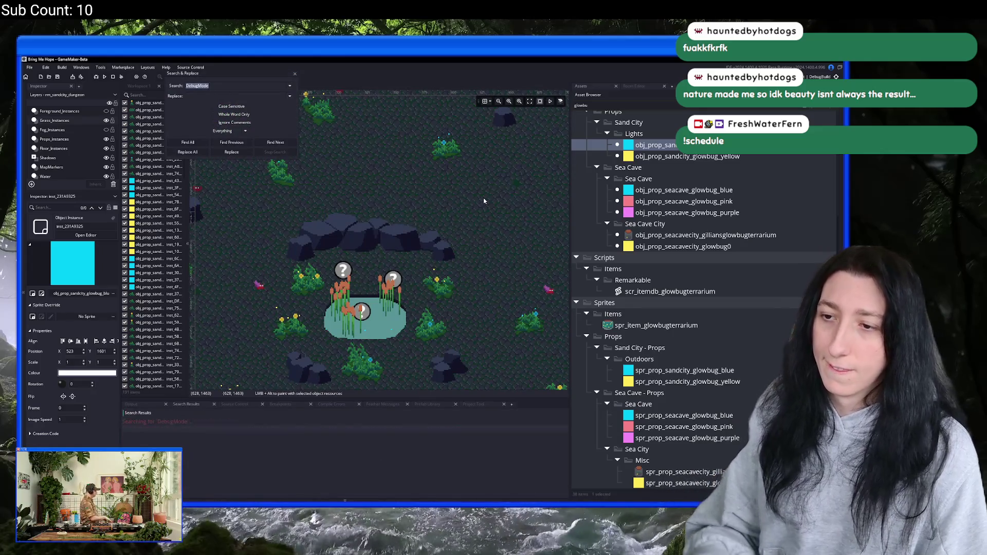
pyautogui.write('show')
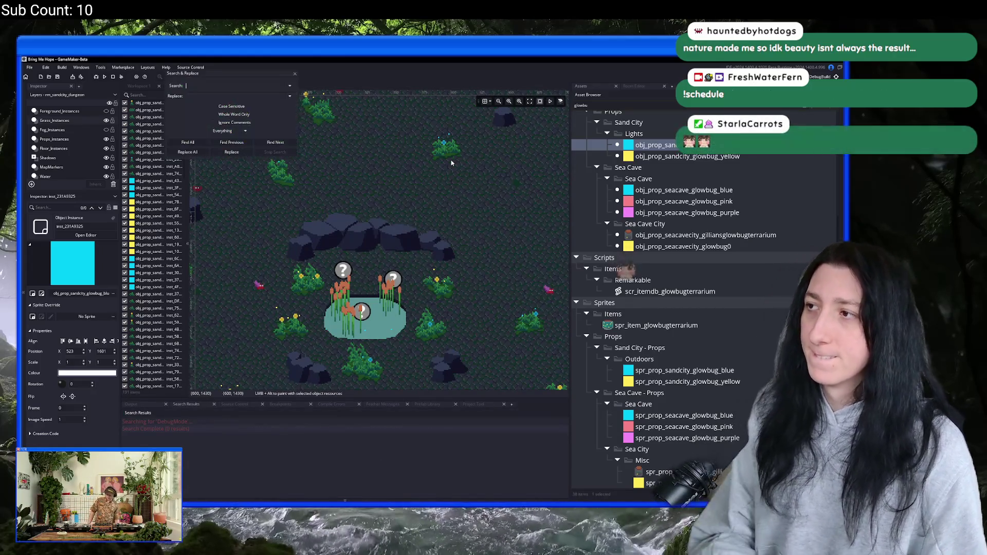
pyautogui.write('_debug_overlay')
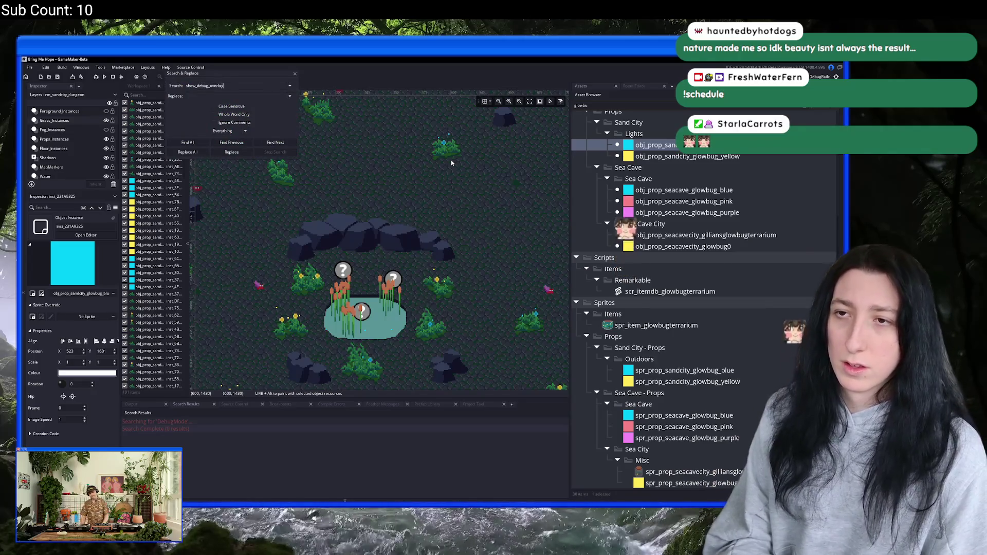
pyautogui.press('Return')
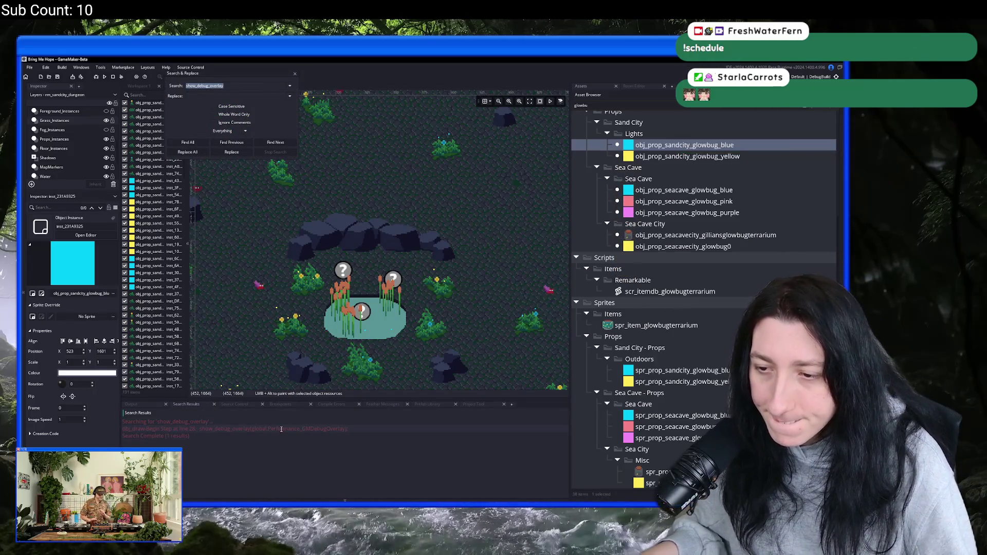
pyautogui.press('Return')
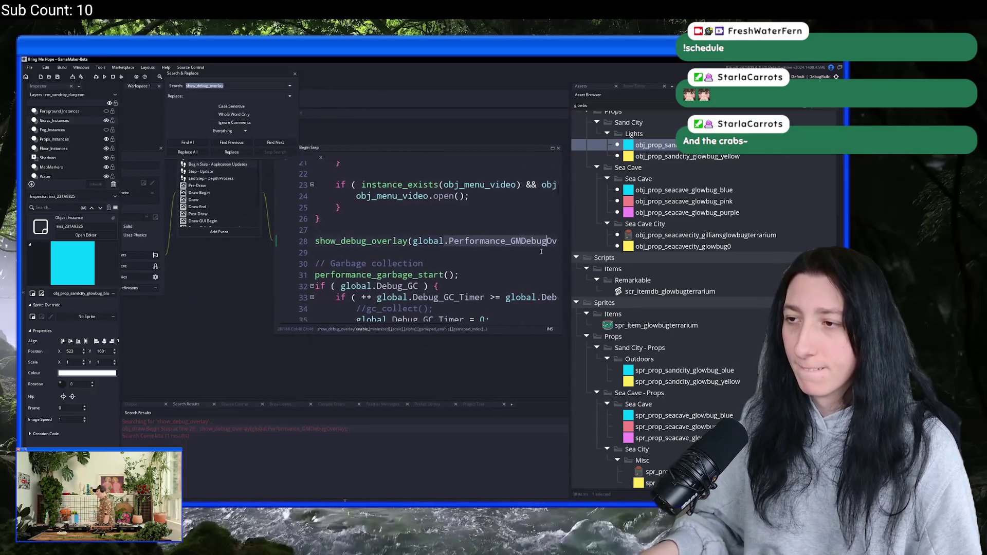
pyautogui.click(295, 75)
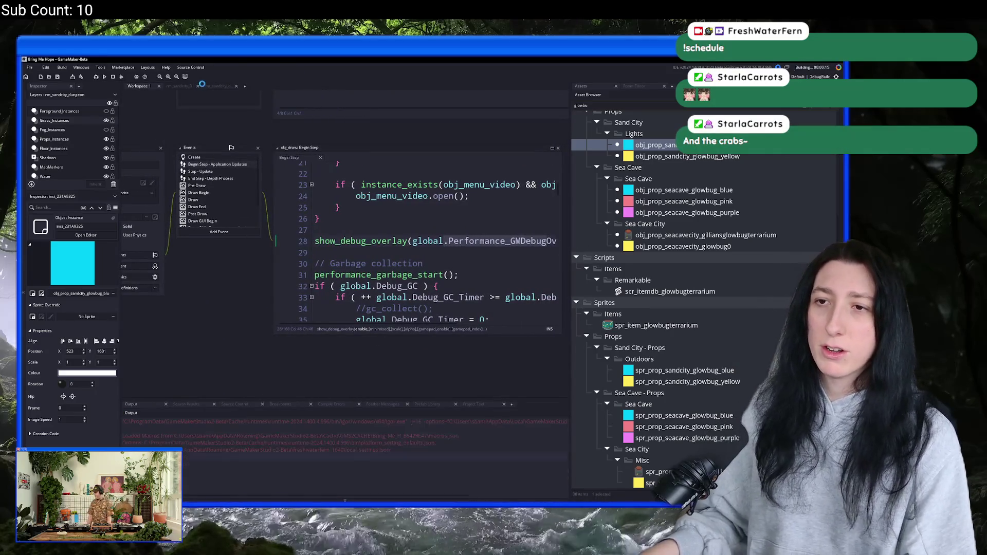
pyautogui.click(218, 86)
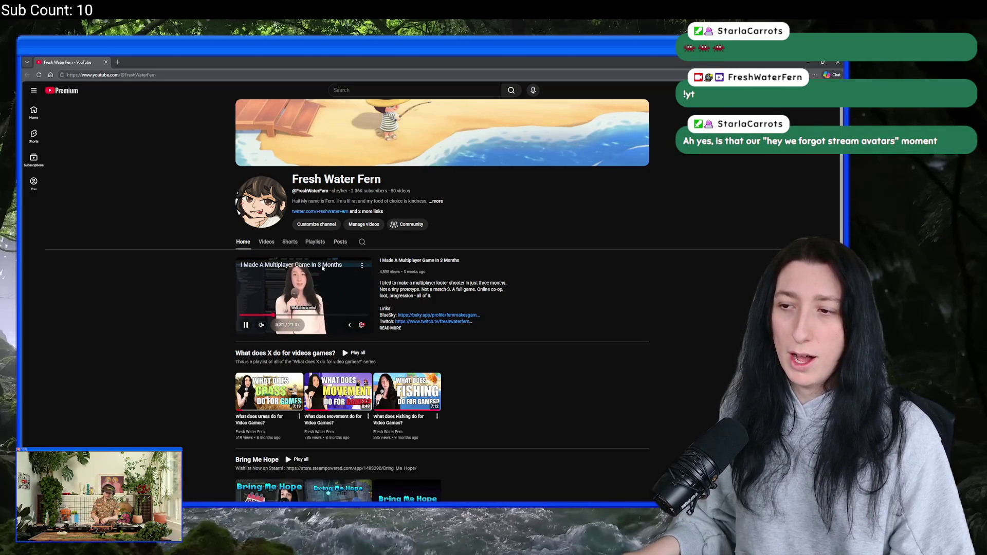
# Scroll through the channel's Shorts and Videos lists, then return to GameMaker
pyautogui.click(290, 242)
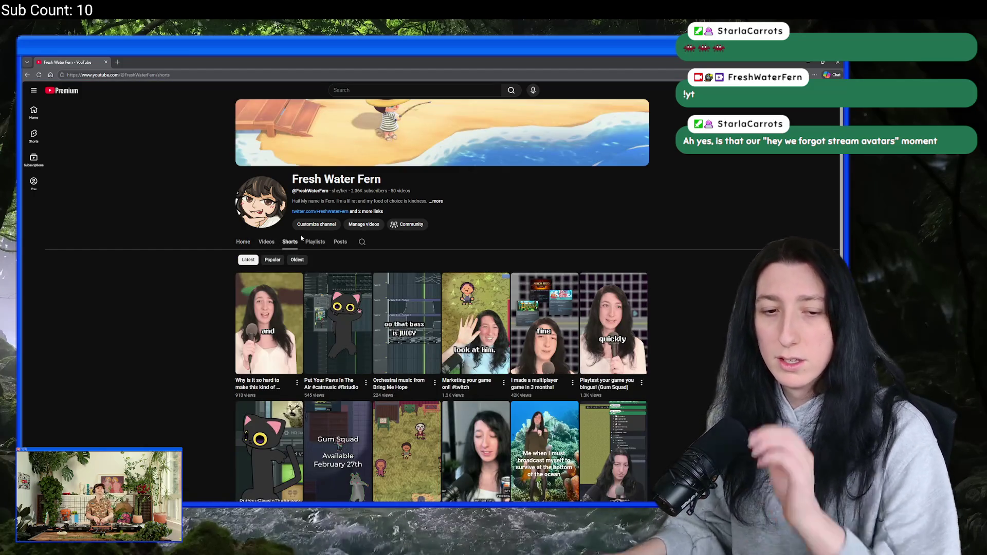
pyautogui.scroll(-2, 295, 236)
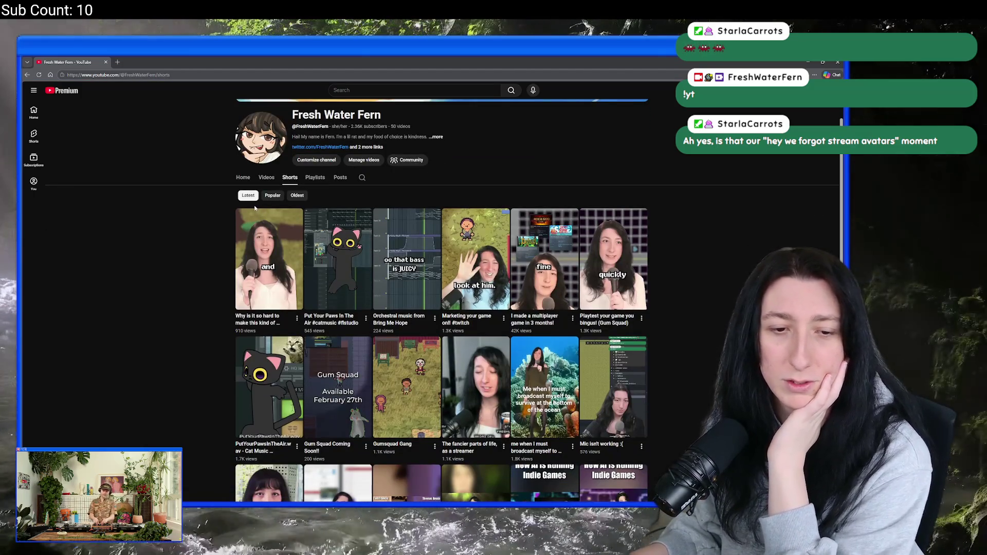
pyautogui.click(266, 177)
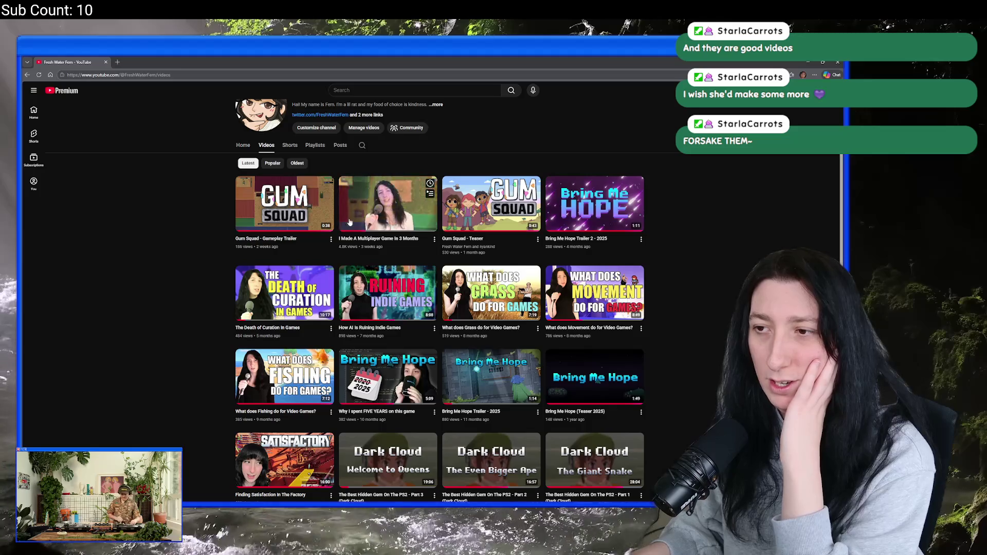
pyautogui.scroll(-2, 192, 233)
pyautogui.scroll(-2, 191, 233)
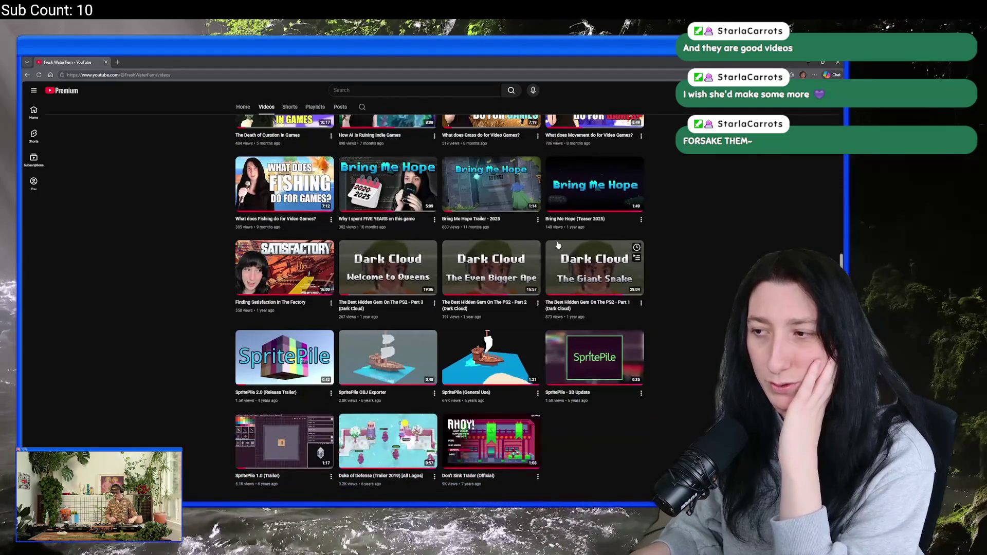
pyautogui.scroll(5, 288, 170)
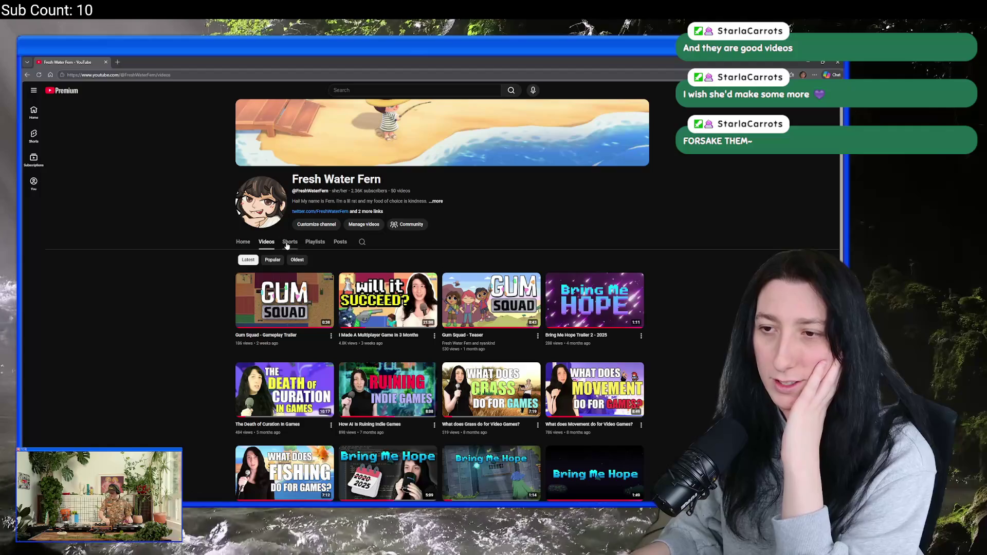
pyautogui.click(290, 245)
pyautogui.hotkey('alt', 'Tab')
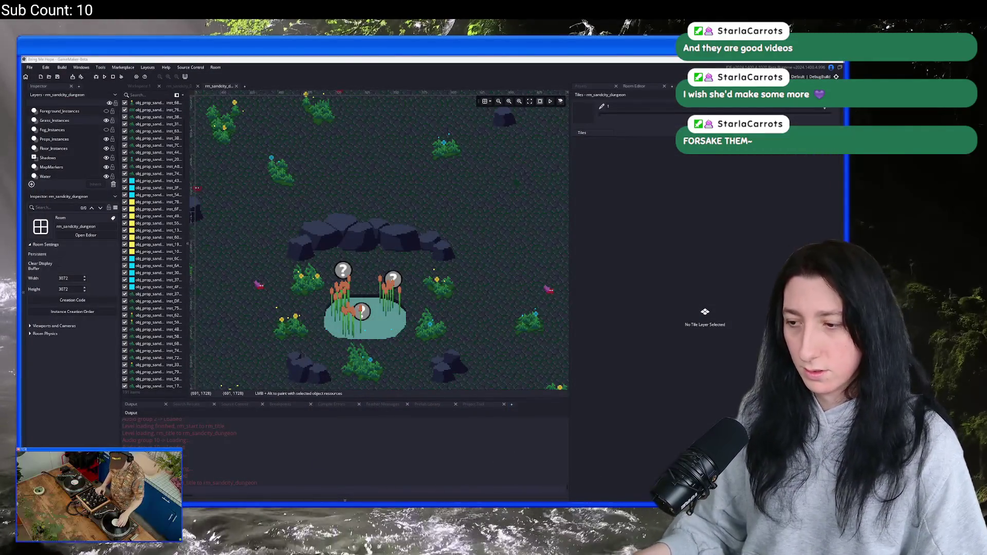
# Walk to the pond, then enable GM Debug Overlay under Options > Performance
pyautogui.hotkey('alt', 'Tab')
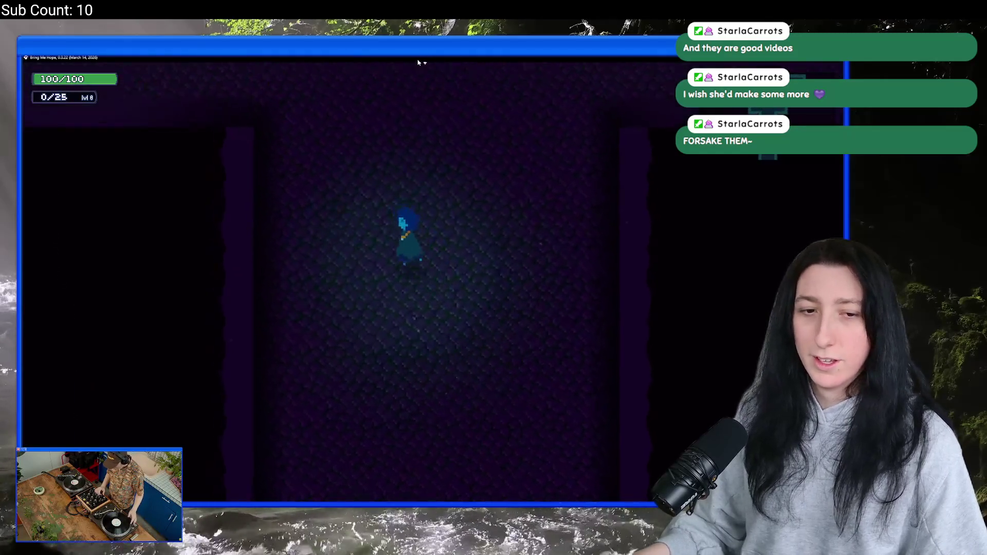
pyautogui.press('w')
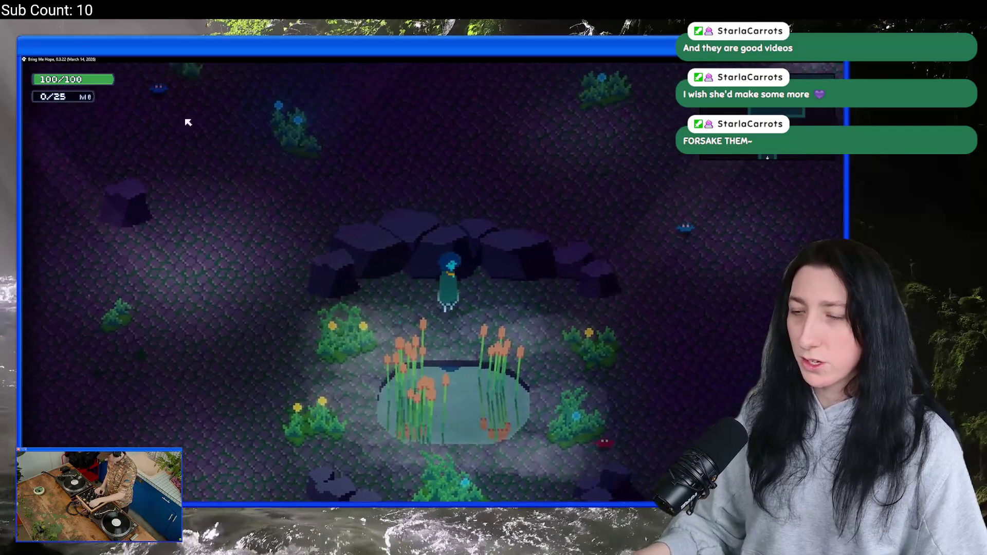
pyautogui.press('Escape')
pyautogui.click(97, 304)
pyautogui.press('Return')
pyautogui.press('Down')
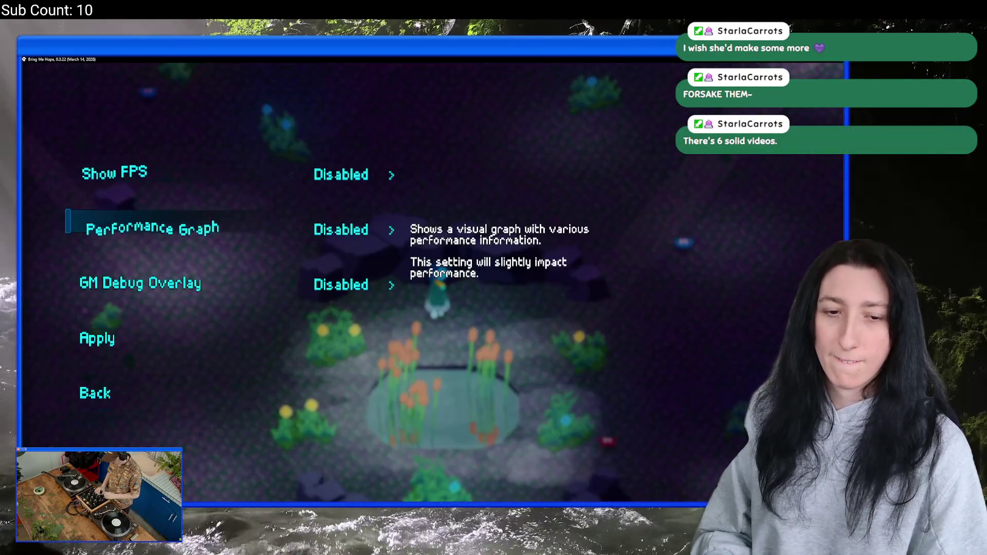
pyautogui.press('Down')
pyautogui.press('Return')
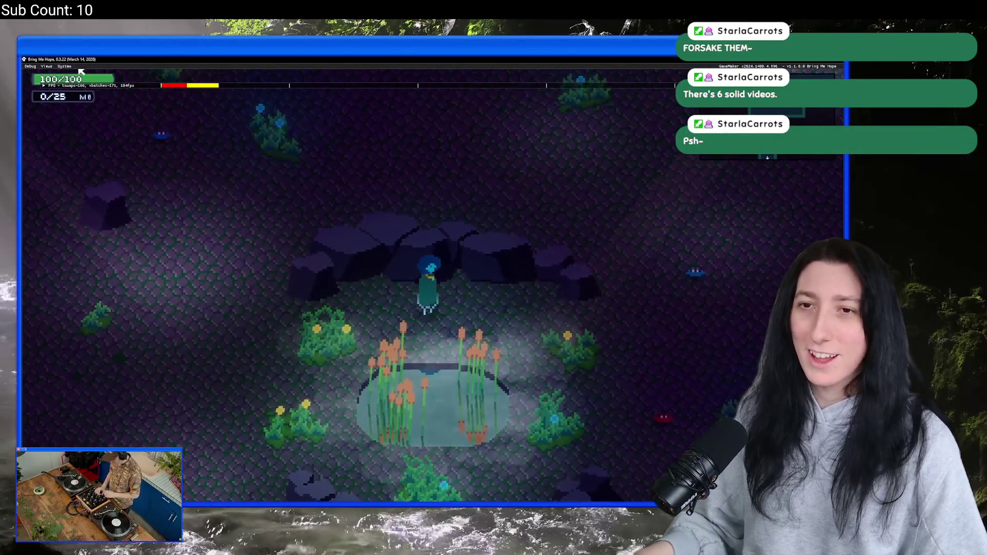
# Open the World debug panel and set the time of day to maximum for night
pyautogui.click(46, 66)
pyautogui.click(47, 74)
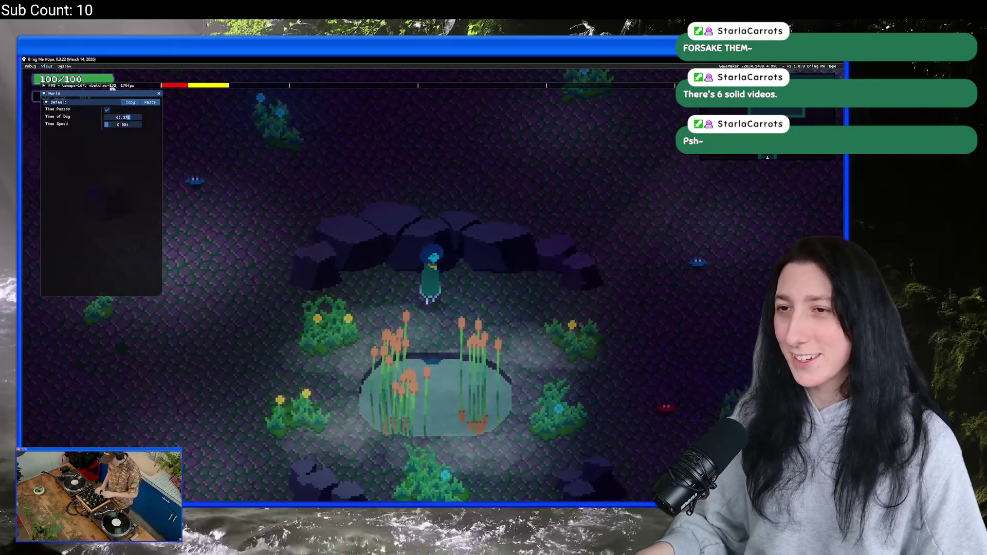
pyautogui.moveTo(129, 117); pyautogui.dragTo(155, 123)
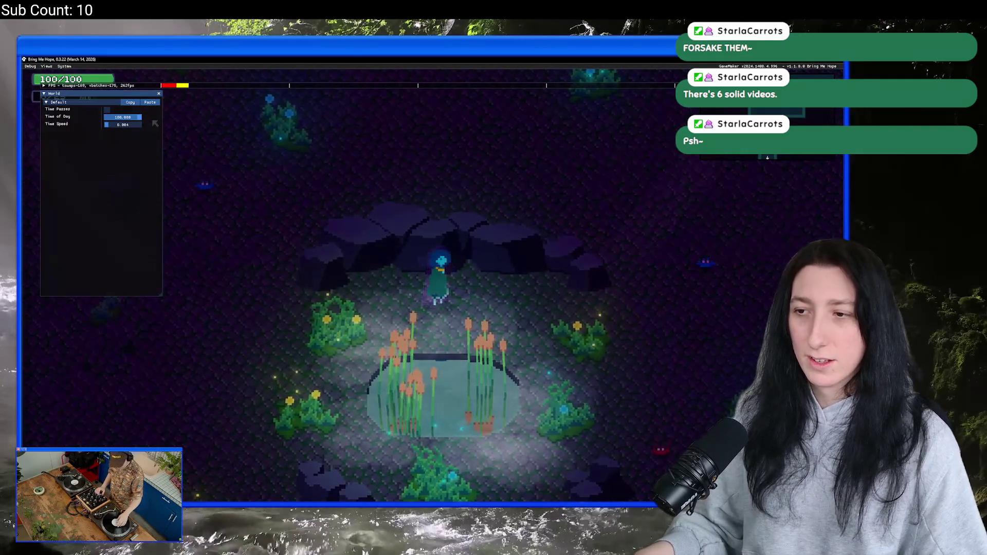
# Walk the character around the reed pond and deeper into the cave at night
pyautogui.press('a')
pyautogui.press('s')
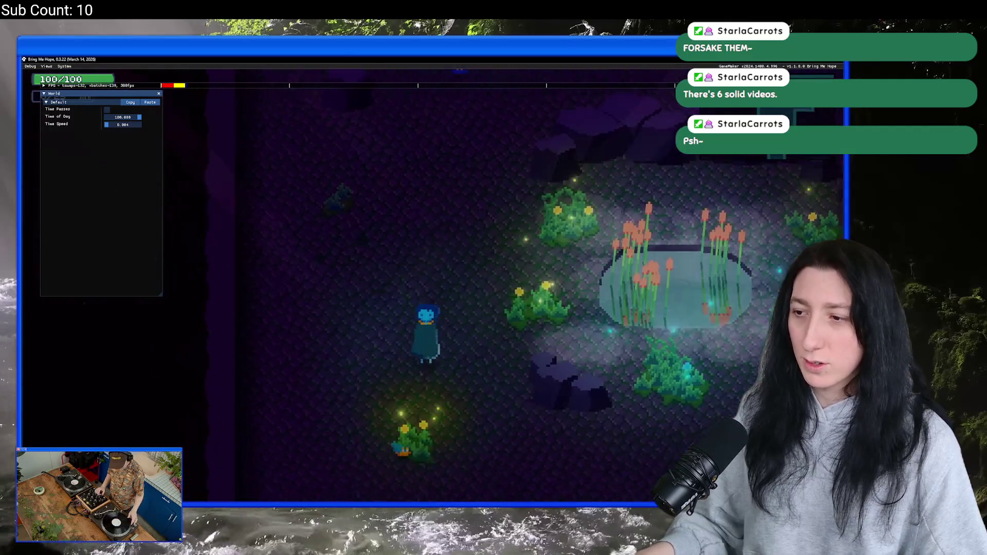
pyautogui.press('d')
pyautogui.press('w')
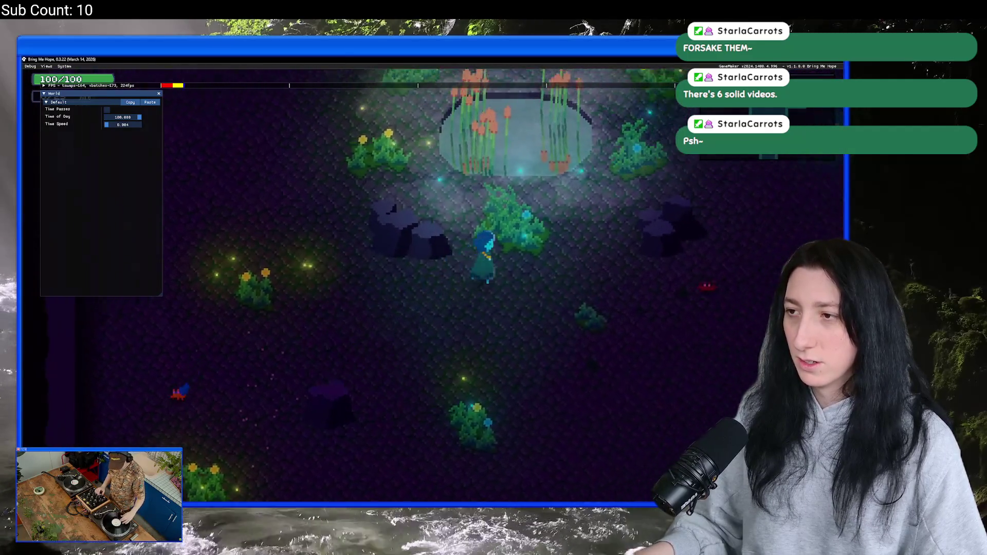
pyautogui.press('w')
pyautogui.press('d')
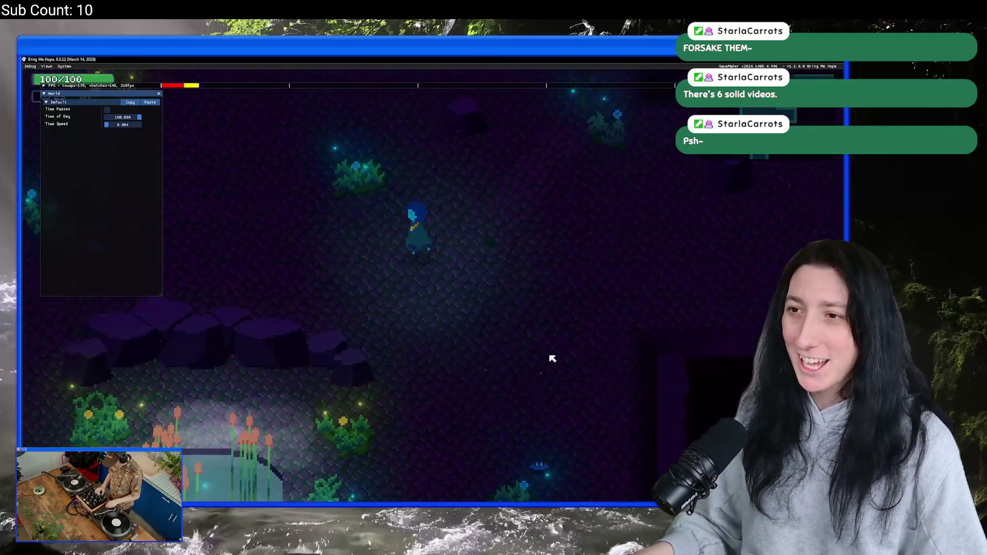
pyautogui.press('w')
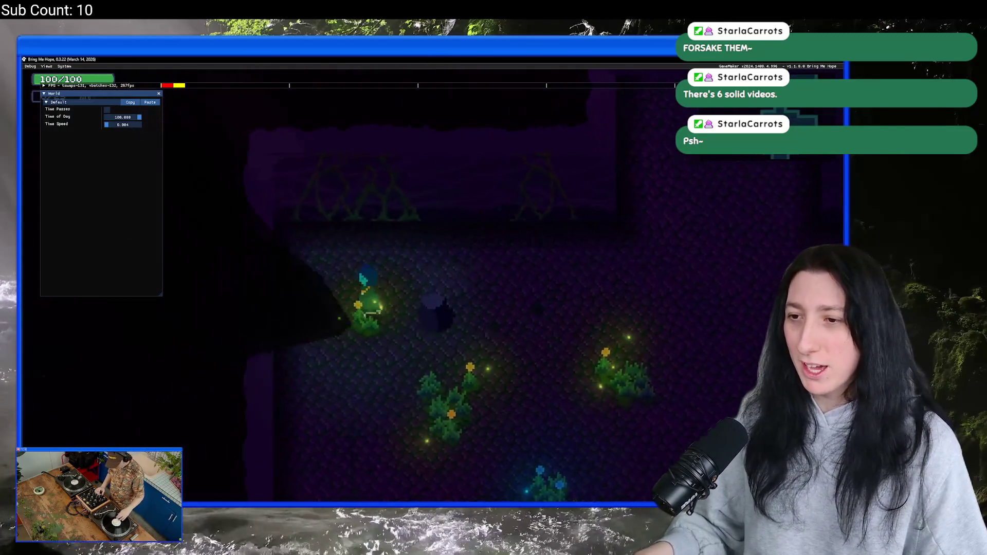
pyautogui.press('s')
pyautogui.press('a')
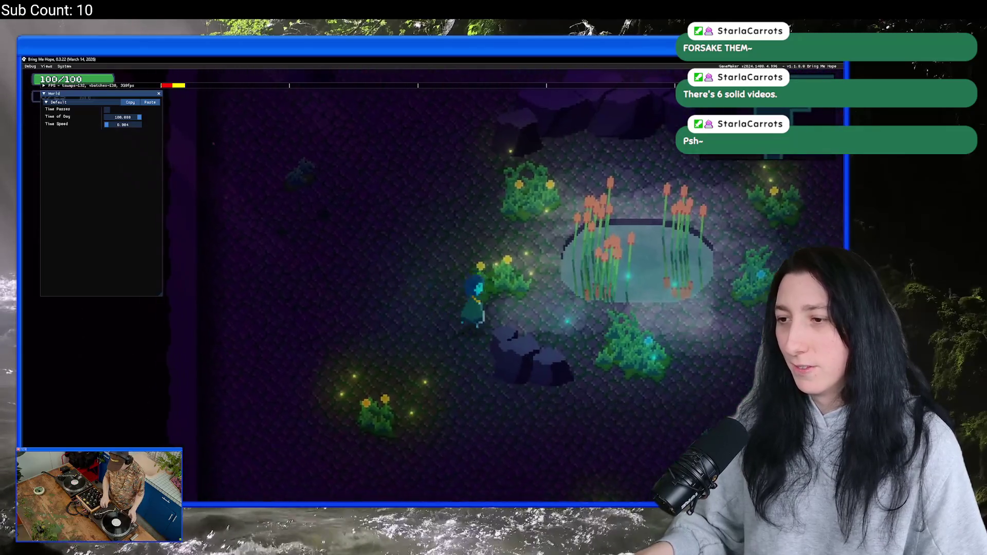
pyautogui.press('d')
pyautogui.press('w')
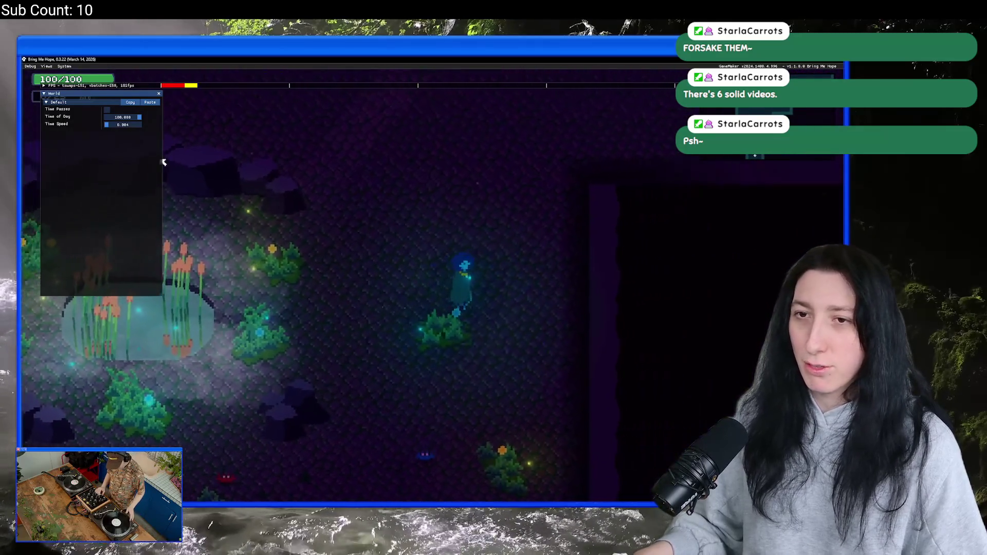
# Reset the time of day to 0 and walk the character around the pond again
pyautogui.moveTo(139, 117); pyautogui.dragTo(81, 123)
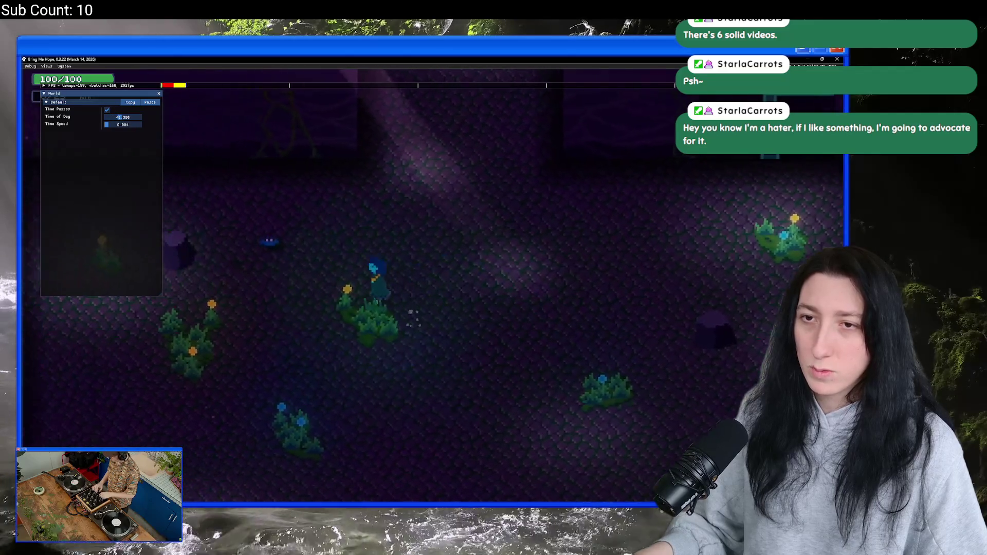
pyautogui.press('a')
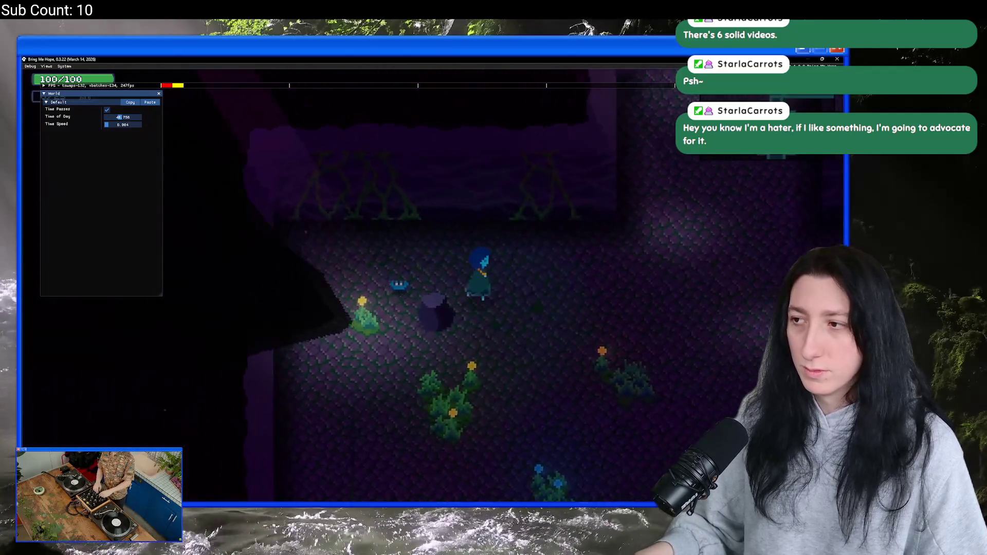
pyautogui.press('d')
pyautogui.press('w')
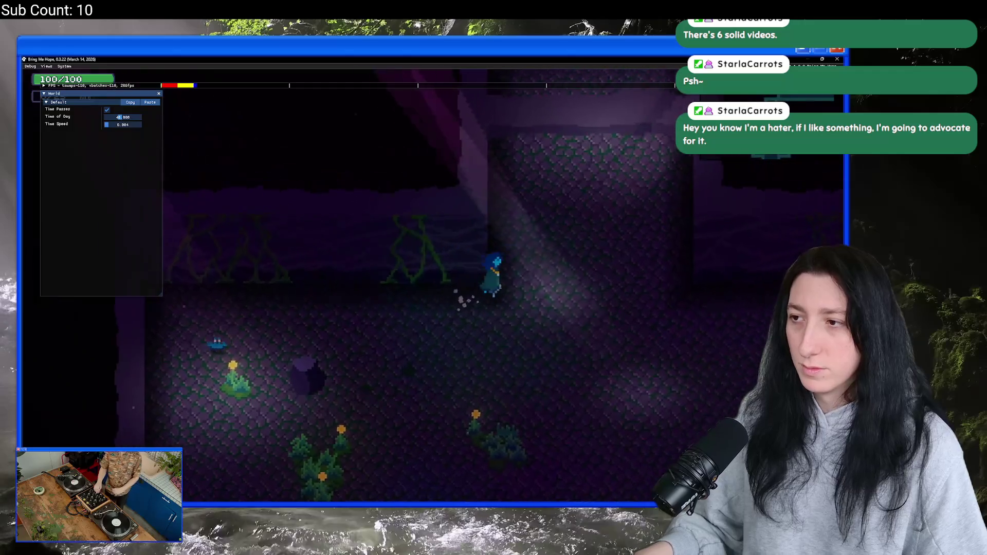
pyautogui.press('s')
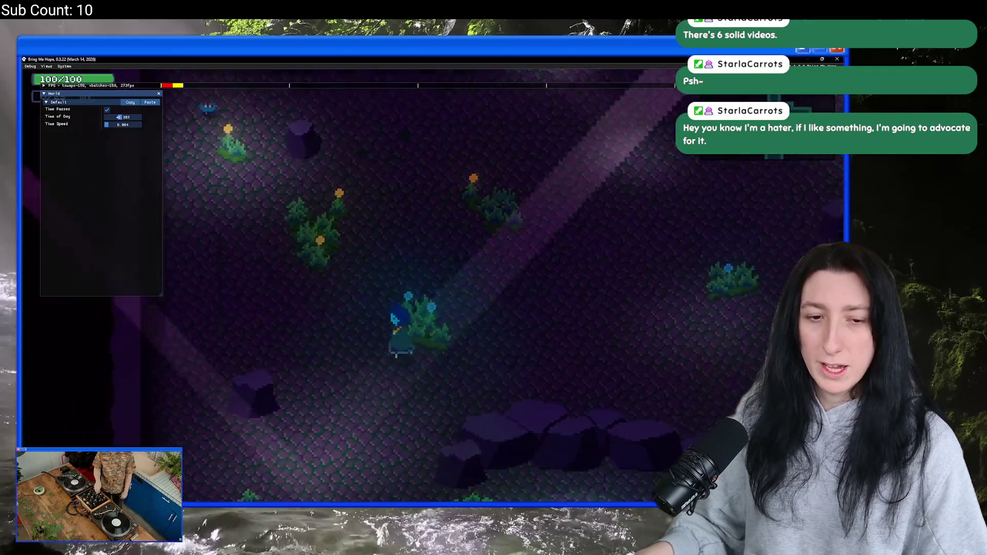
pyautogui.press('d')
pyautogui.press('w')
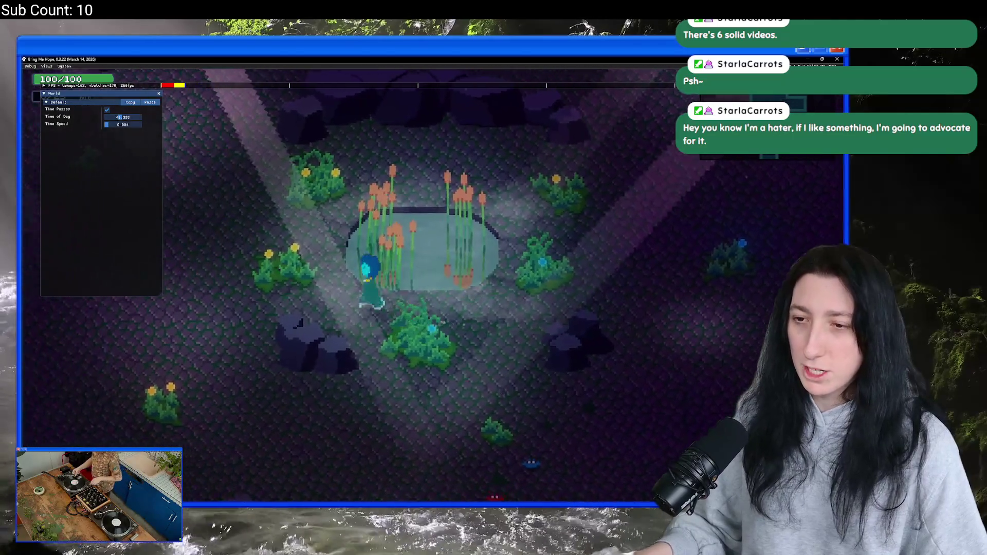
pyautogui.press('a')
pyautogui.press('w')
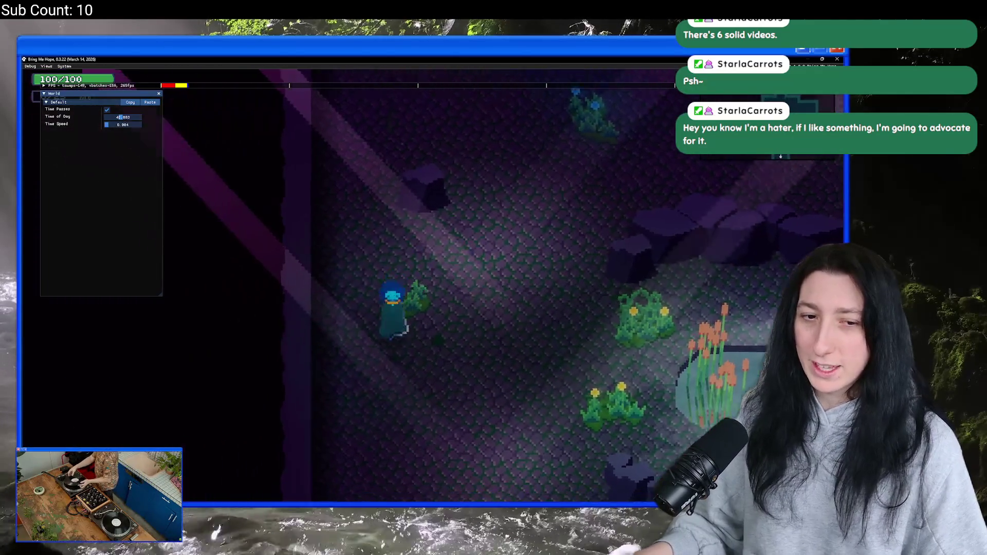
pyautogui.press('s')
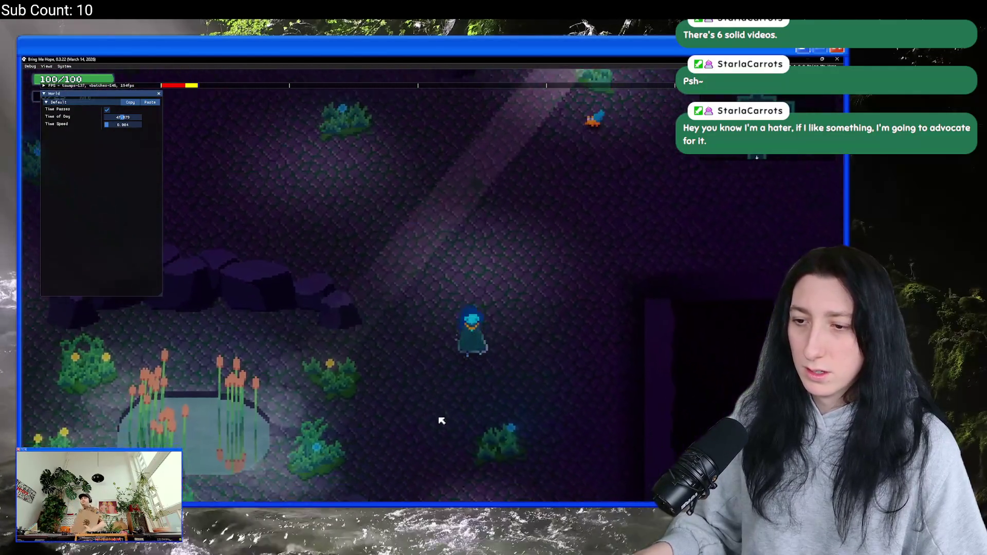
# Walk through more of the cave, then quit the game and zoom out the room editor
pyautogui.press('w')
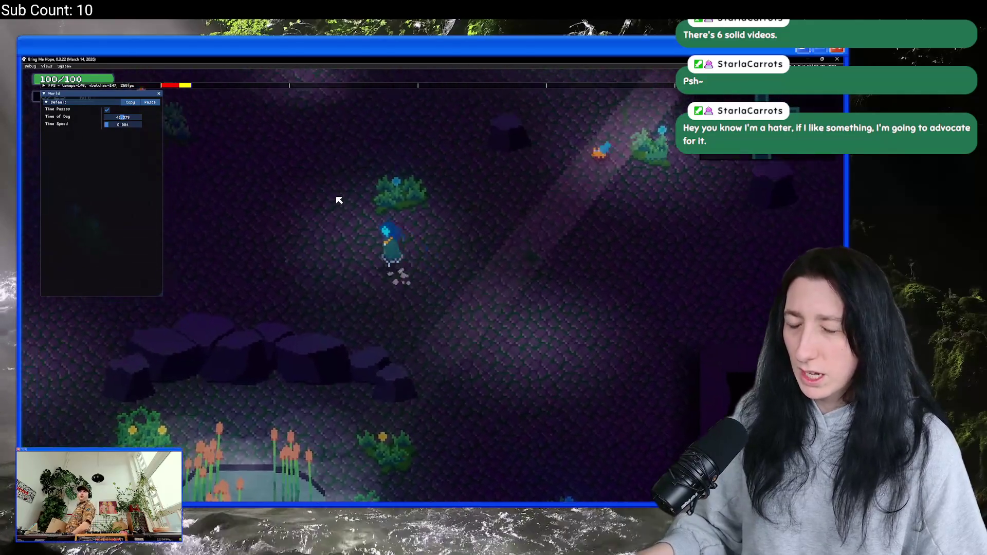
pyautogui.press('s')
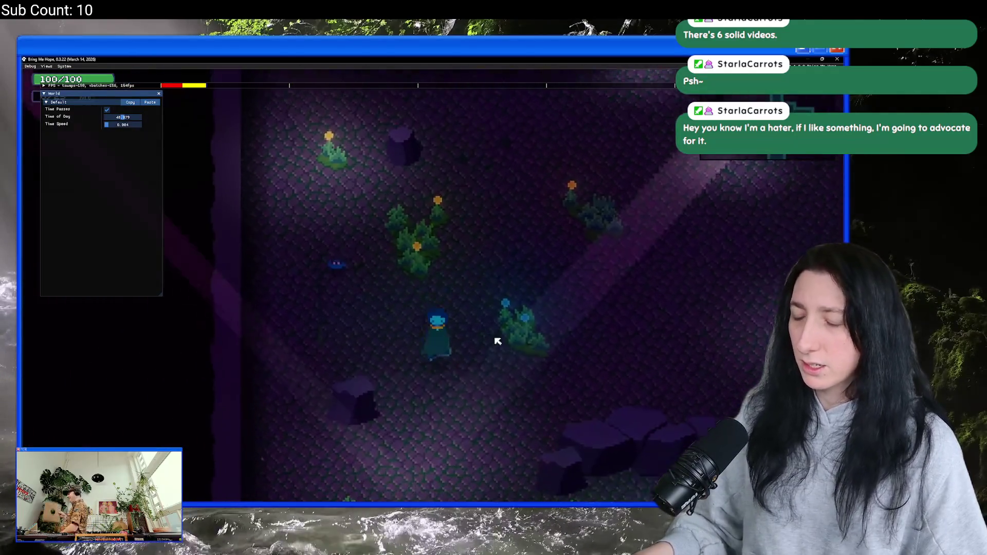
pyautogui.press('d')
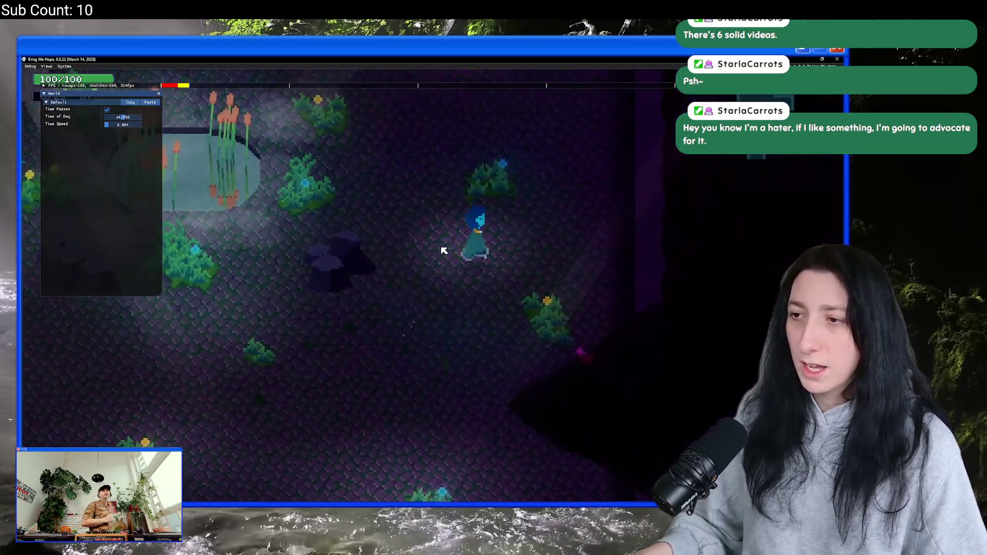
pyautogui.press('w')
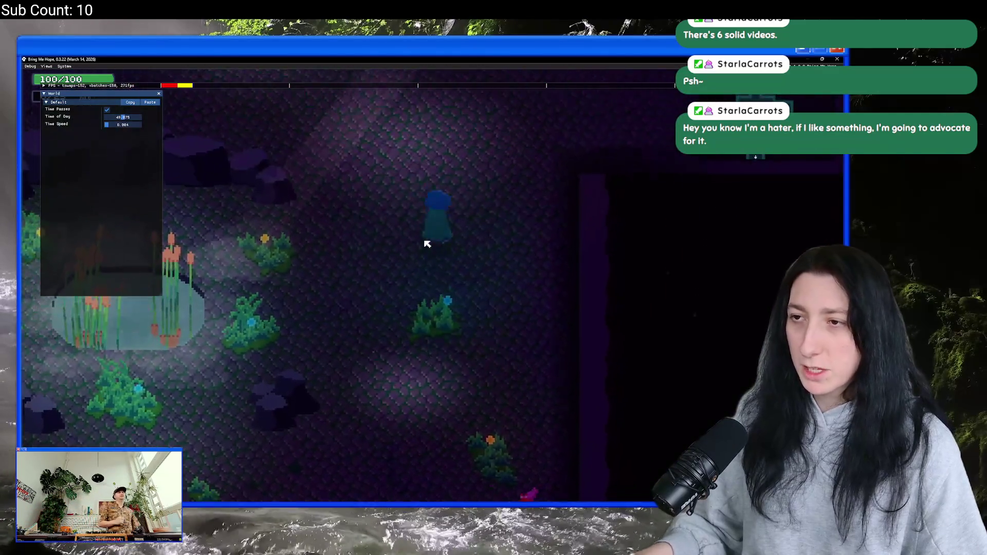
pyautogui.press('a')
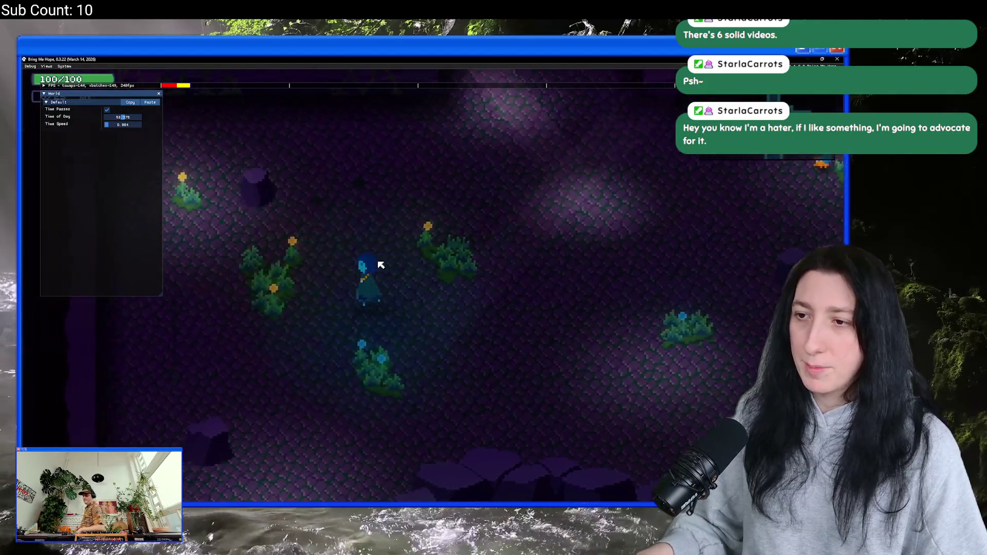
pyautogui.press('Escape')
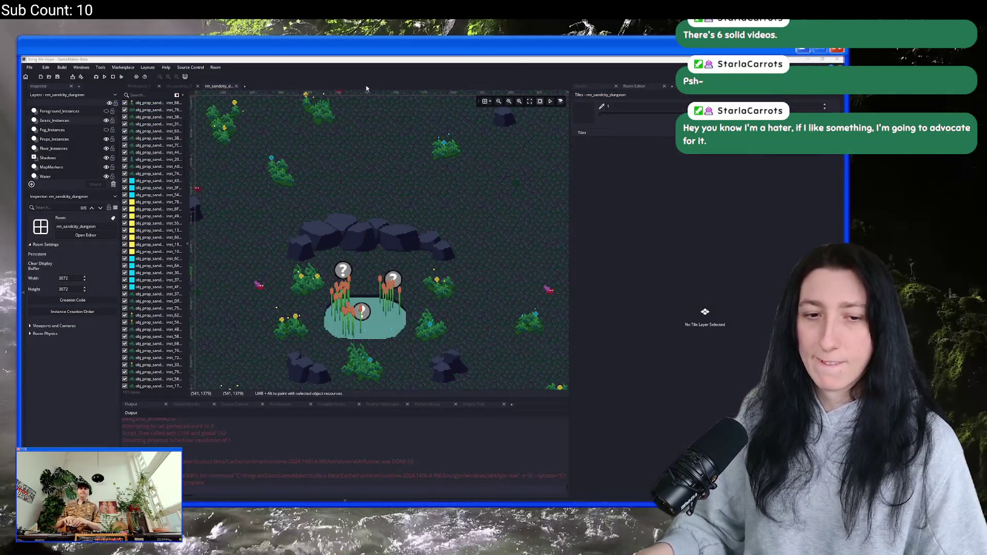
pyautogui.scroll(-4, 322, 245)
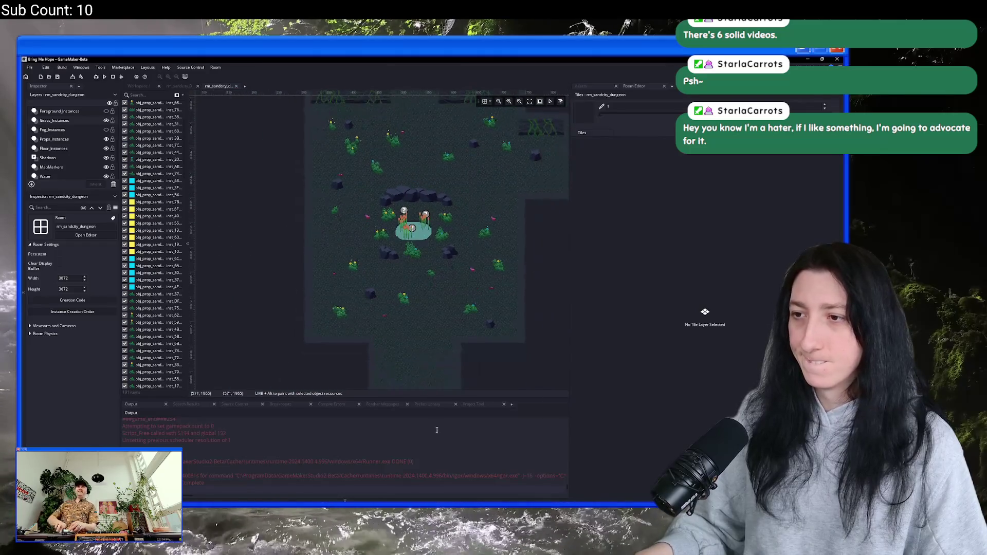
pyautogui.hotkey('alt', 'Tab')
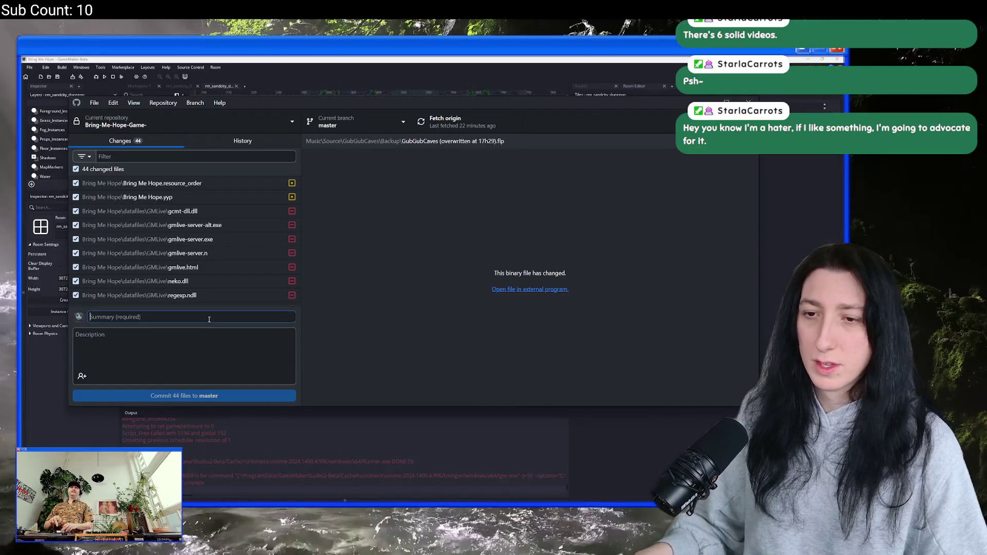
# Commit the 44 changed files to master as 'New stuff', push to origin, and check the history
pyautogui.write('New stuff')
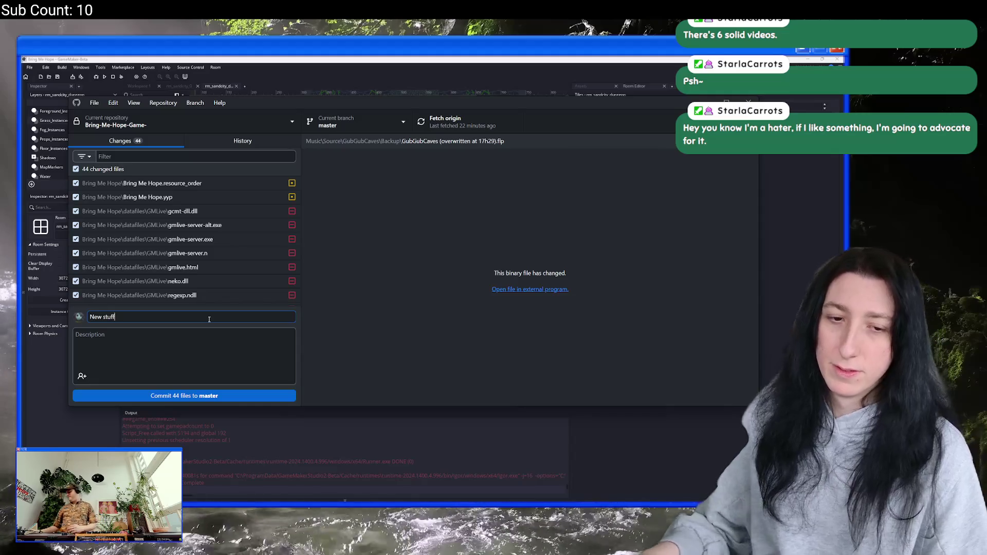
pyautogui.click(220, 396)
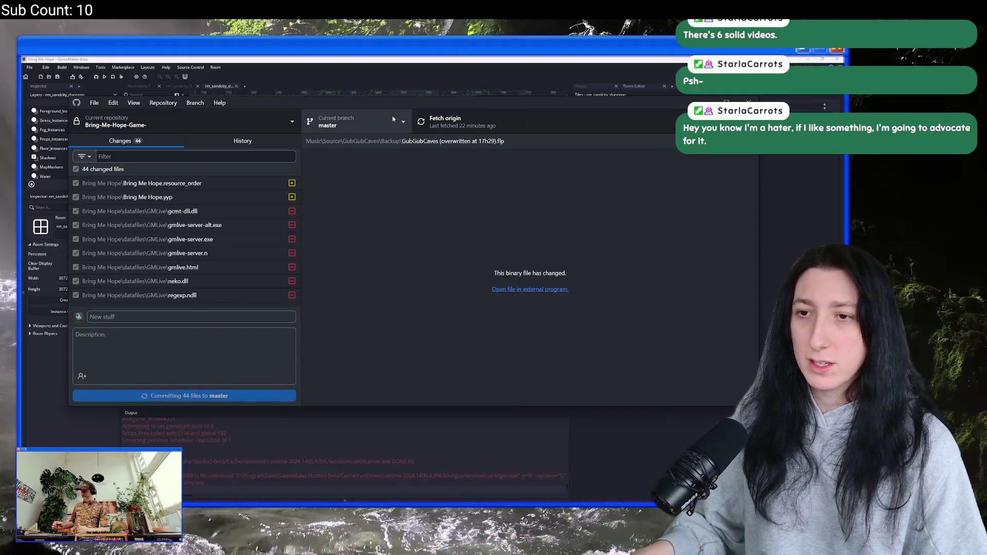
pyautogui.click(440, 122)
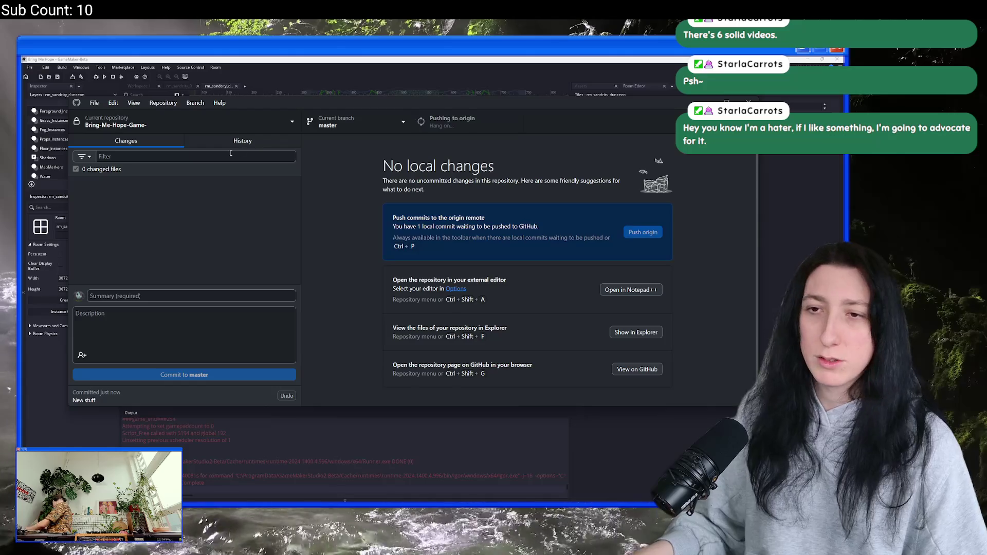
pyautogui.click(206, 141)
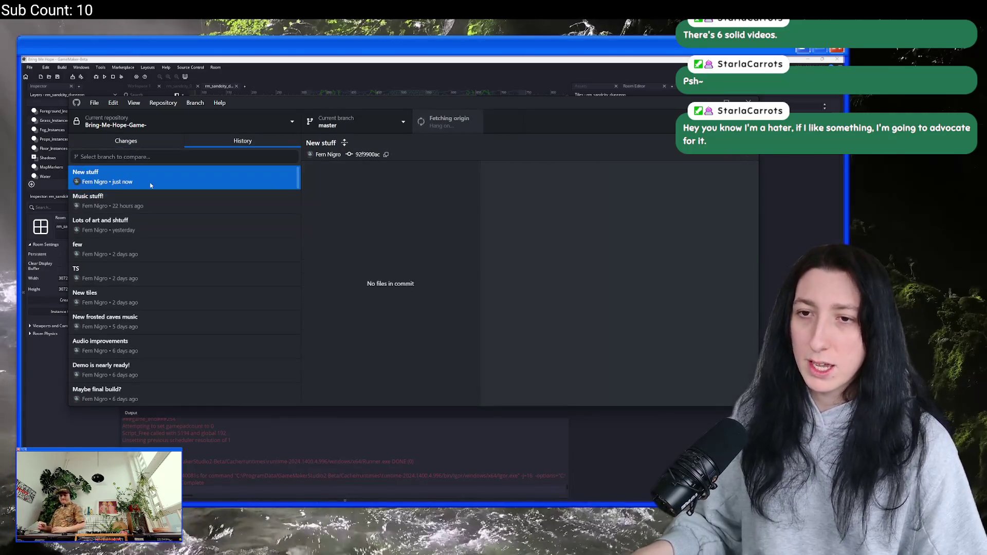
pyautogui.click(126, 141)
pyautogui.click(241, 140)
# In the BringMeHope repository, commit the 6 art files as 'New art' and push
pyautogui.click(242, 121)
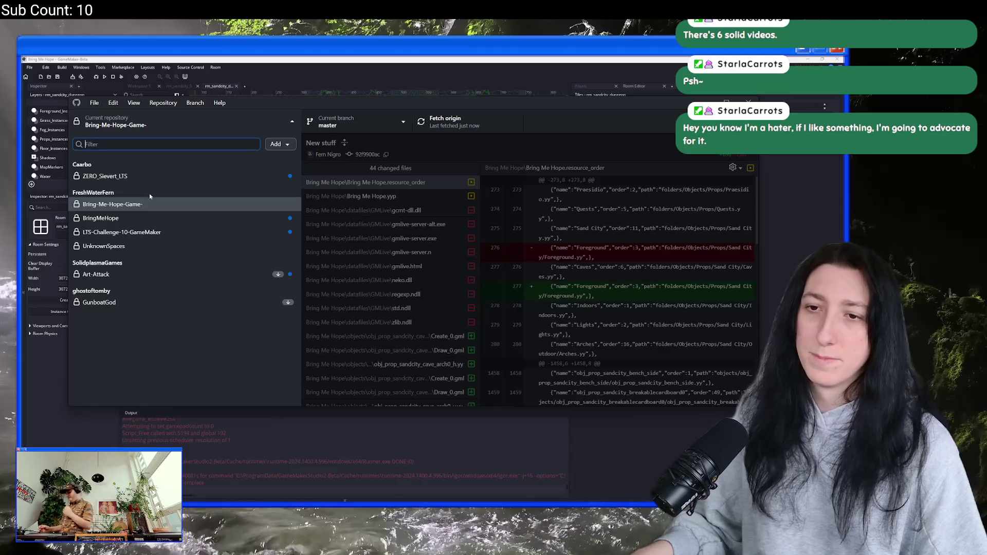
pyautogui.click(134, 213)
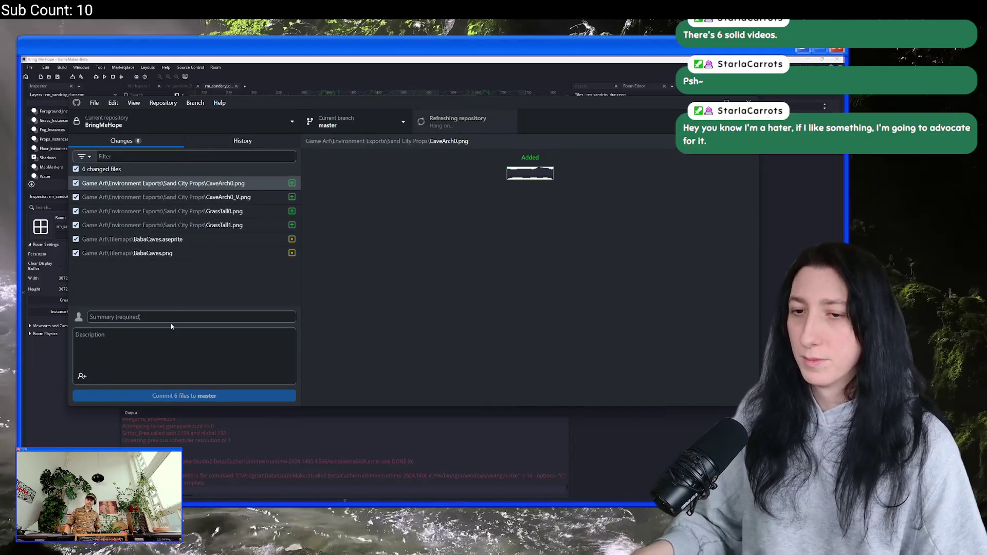
pyautogui.write('New art')
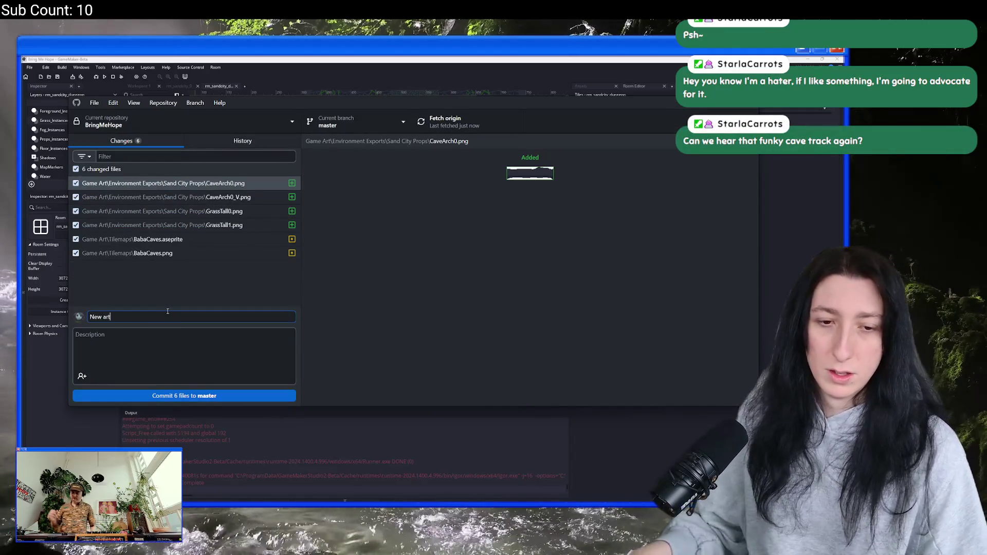
pyautogui.click(198, 396)
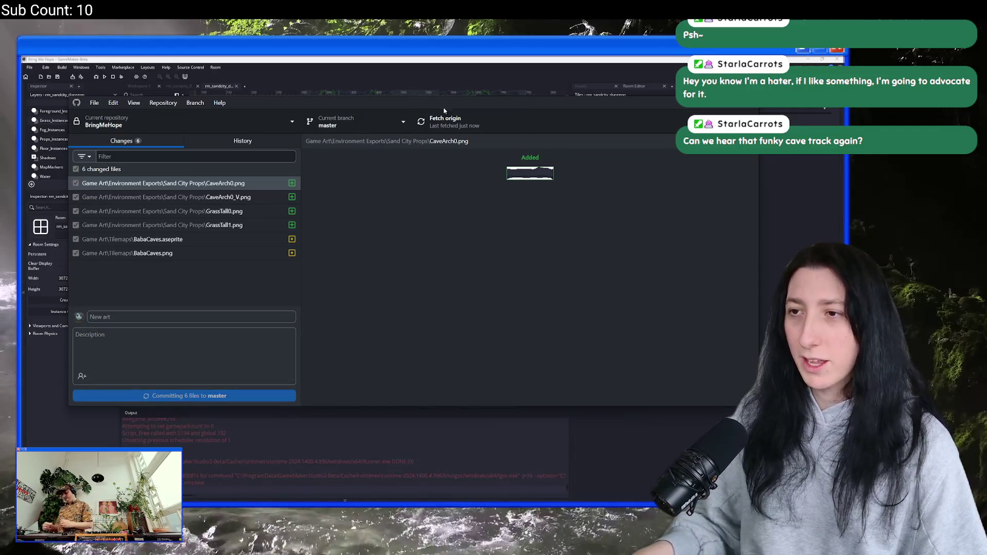
pyautogui.click(446, 128)
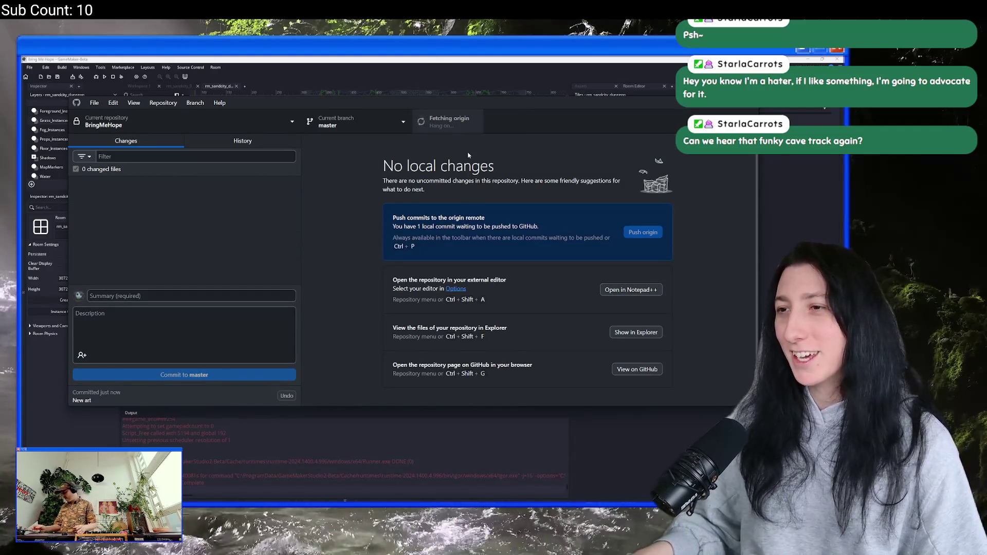
# Recentre the pond in the GameMaker room view, then launch FL Studio
pyautogui.click(428, 59)
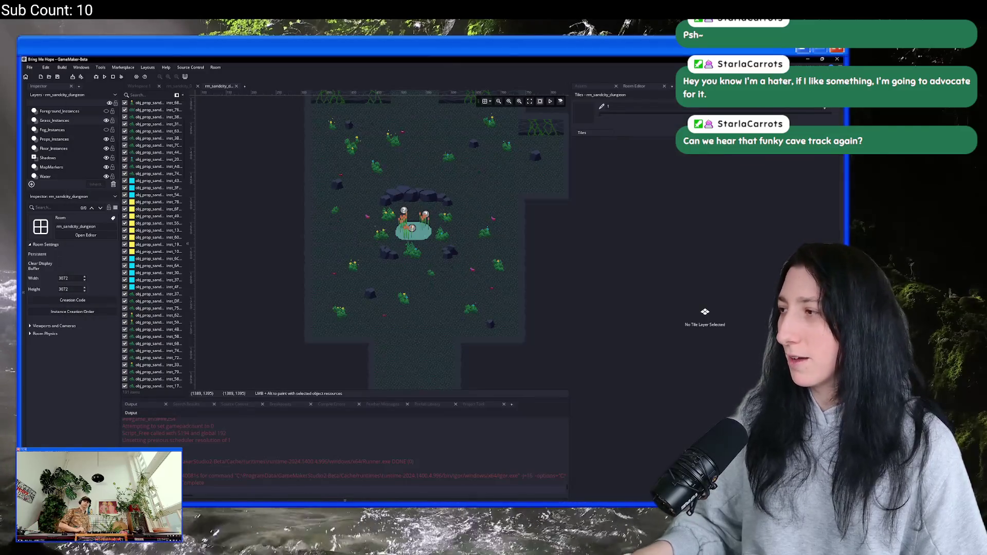
pyautogui.moveTo(557, 126); pyautogui.dragTo(521, 145)
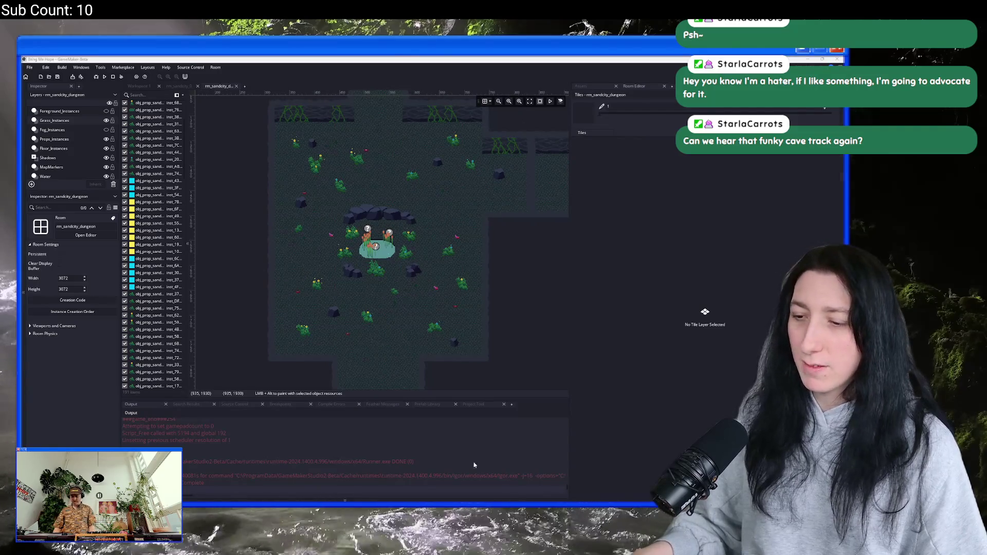
pyautogui.press('super')
pyautogui.write('fl')
pyautogui.press('Return')
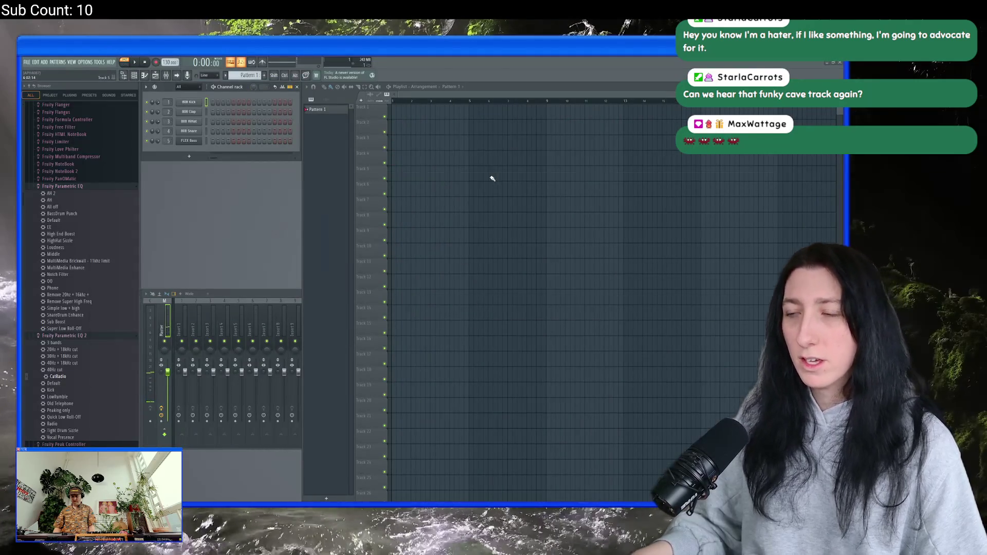
# Switch from the fresh FL Studio project back to GameMaker
pyautogui.hotkey('alt', 'Tab')
pyautogui.hotkey('alt', 'Tab')
pyautogui.hotkey('alt', 'Tab')
pyautogui.hotkey('alt', 'Tab')
pyautogui.hotkey('alt', 'Tab')
pyautogui.hotkey('alt', 'Tab')
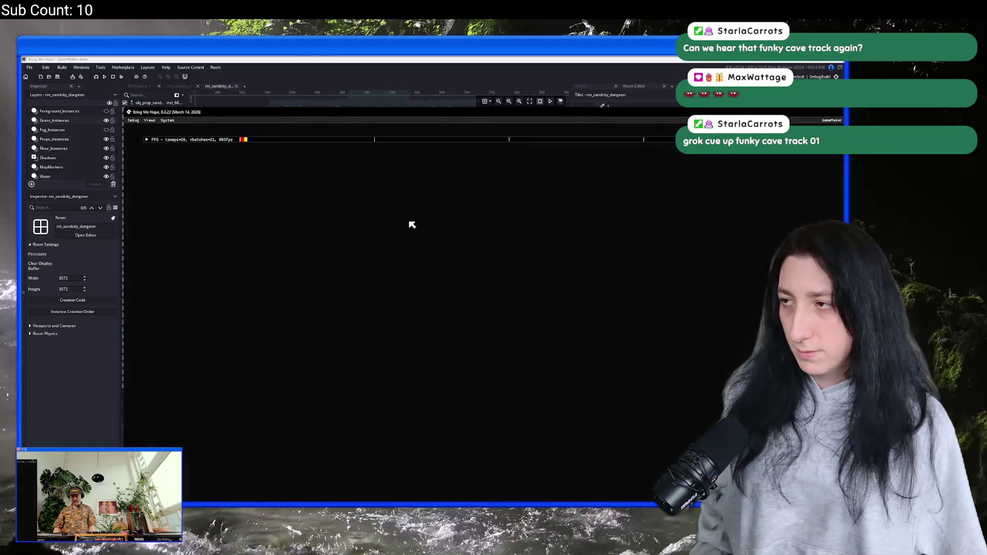
# Raise Master and Music Volume to 100% in the game's Options > Audio and apply
pyautogui.press('Escape')
pyautogui.press('Down')
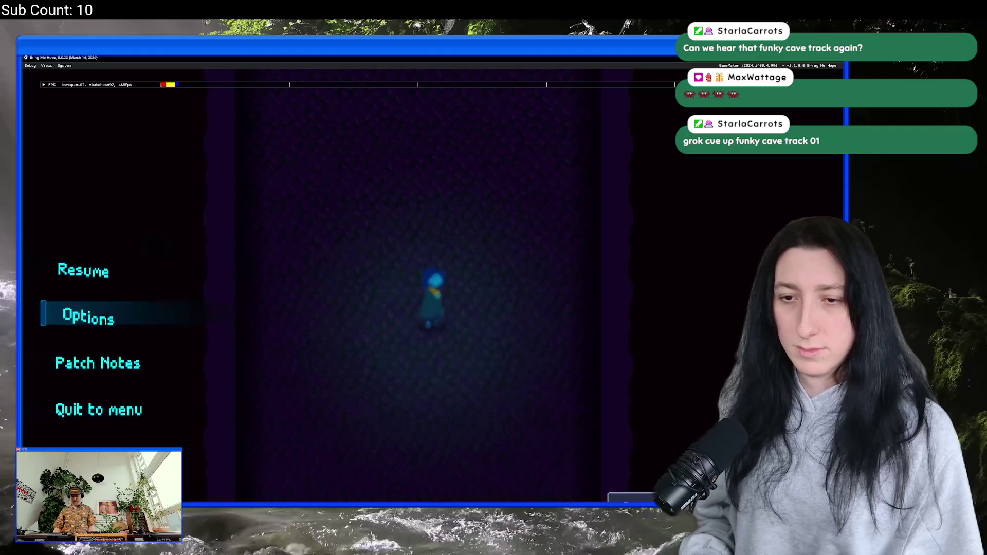
pyautogui.press('Return')
pyautogui.press('Down')
pyautogui.press('Down')
pyautogui.press('Down')
pyautogui.press('Return')
pyautogui.press('Right')
pyautogui.press('Right')
pyautogui.press('Right')
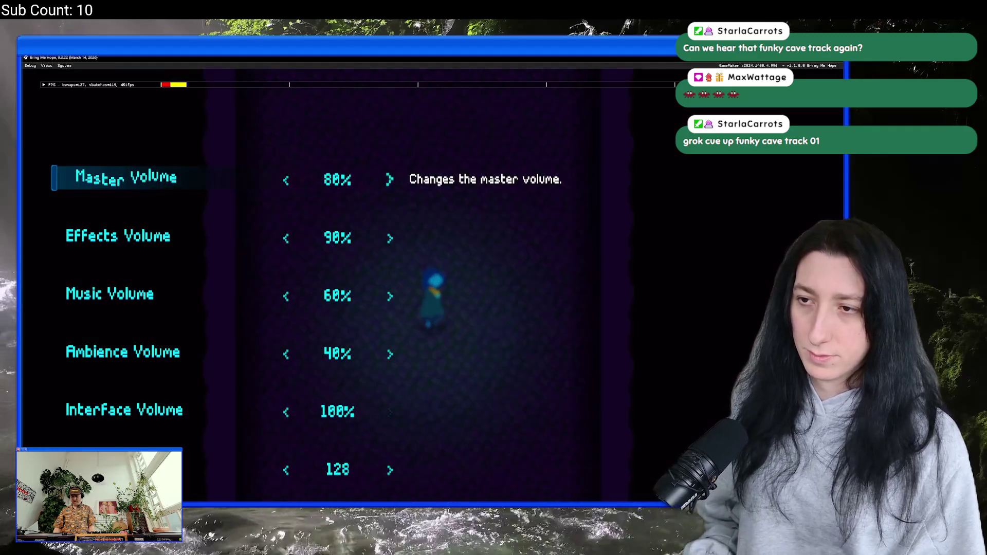
pyautogui.press('Down')
pyautogui.press('Down')
pyautogui.press('Right')
pyautogui.press('Right')
pyautogui.press('Right')
pyautogui.press('Up')
pyautogui.press('Up')
pyautogui.press('Up')
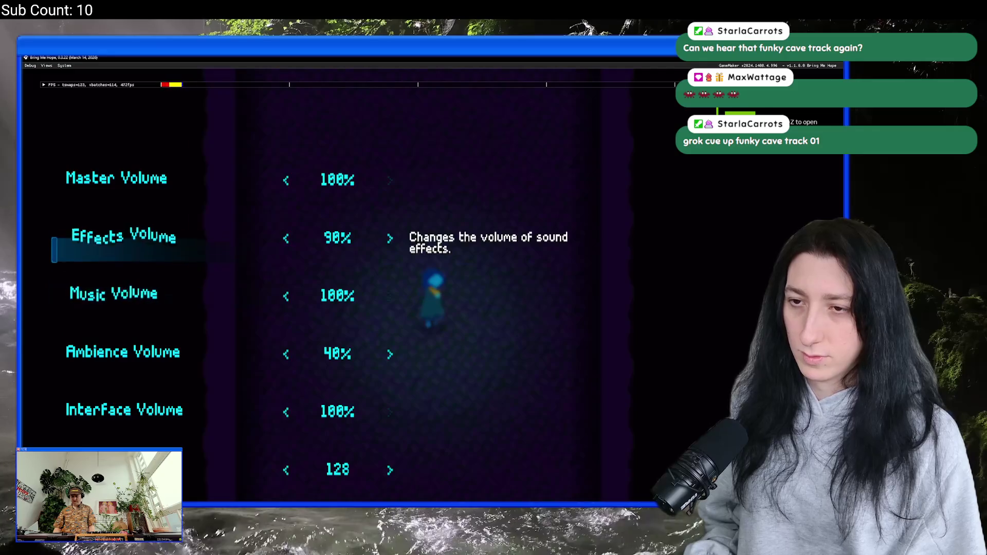
pyautogui.press('Return')
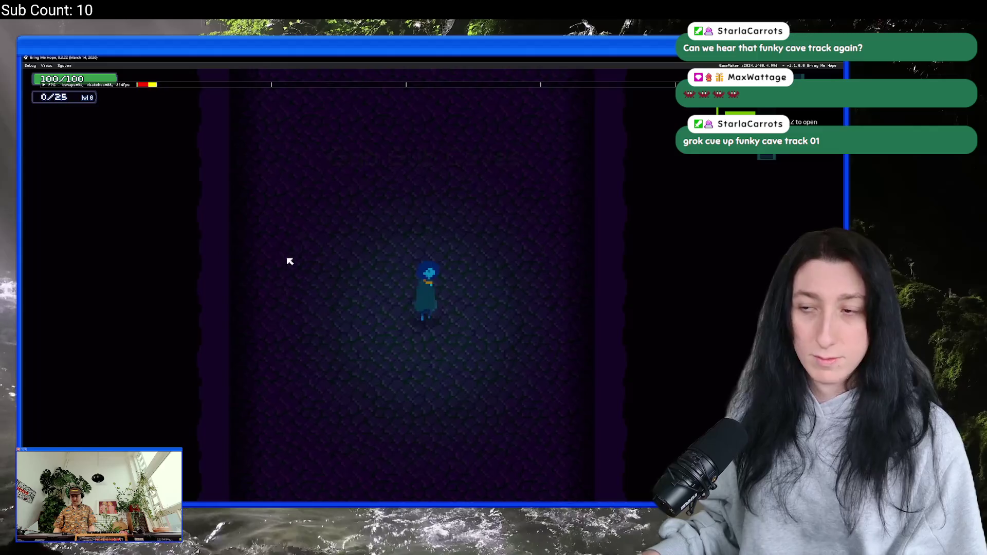
# Walk the character up, right, then down to stand beside the reed pond
pyautogui.press('Up')
pyautogui.press('Up')
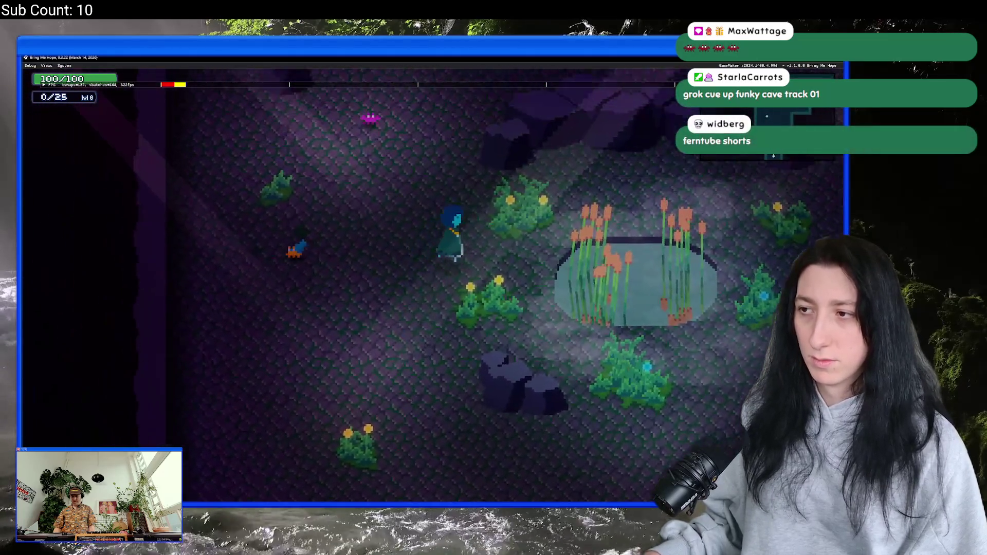
pyautogui.press('Right')
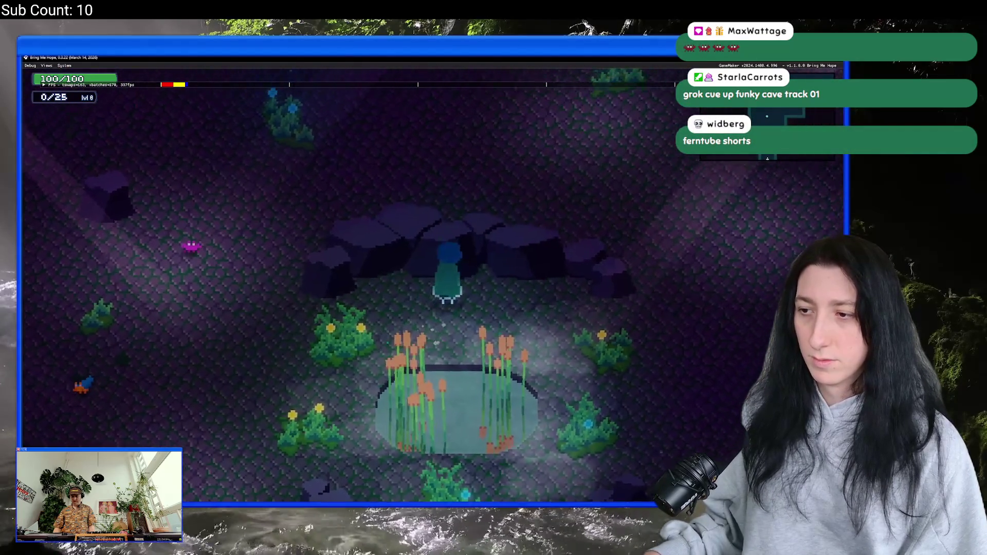
pyautogui.press('Down')
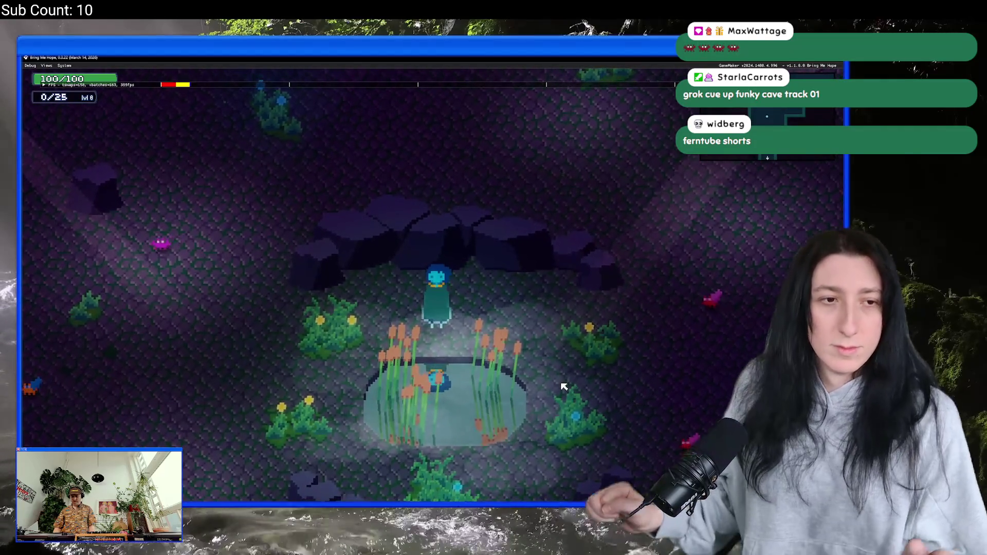
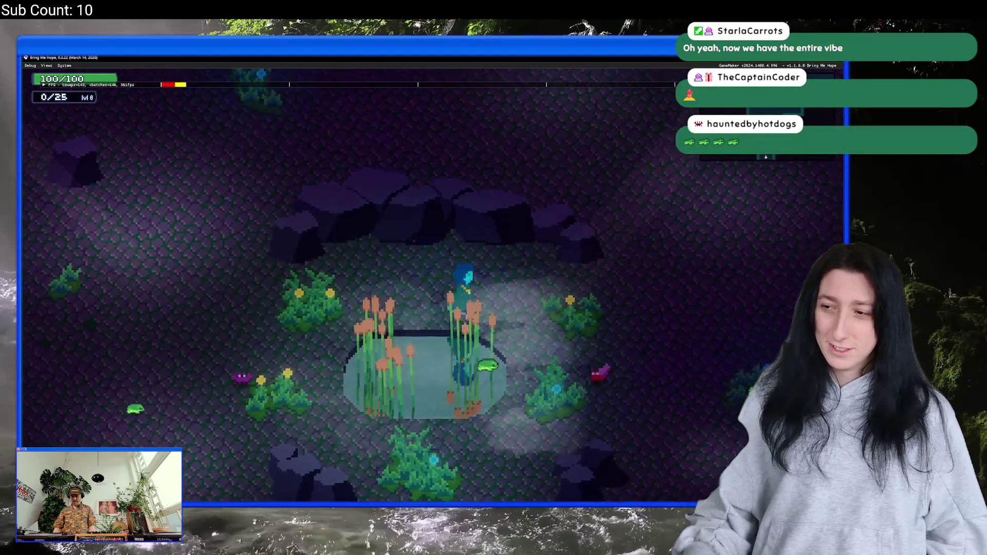
# Walk the character around the night-lit forest pond, past the rocks, toward the red item
pyautogui.press('d')
pyautogui.press('s')
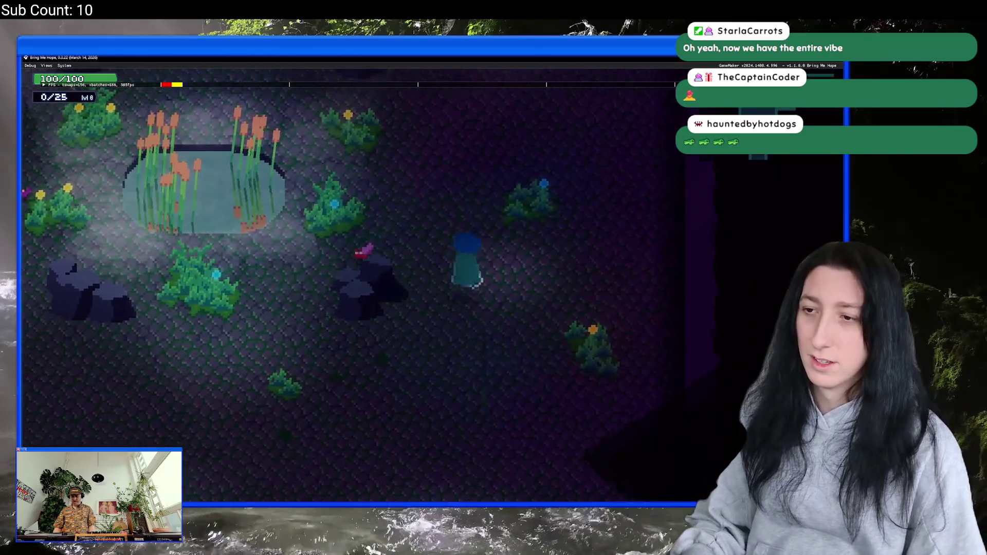
pyautogui.press('a')
pyautogui.press('w')
pyautogui.press('d')
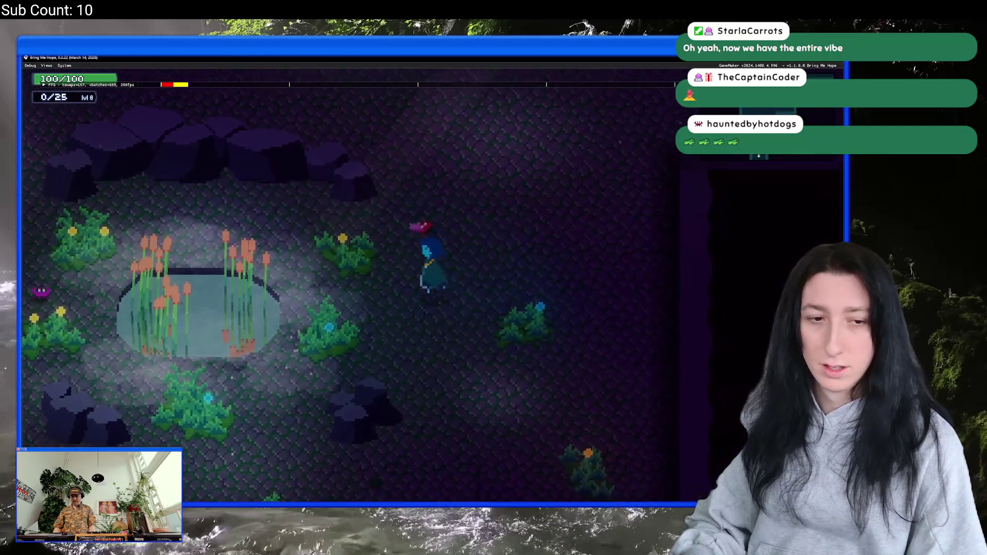
pyautogui.press('w')
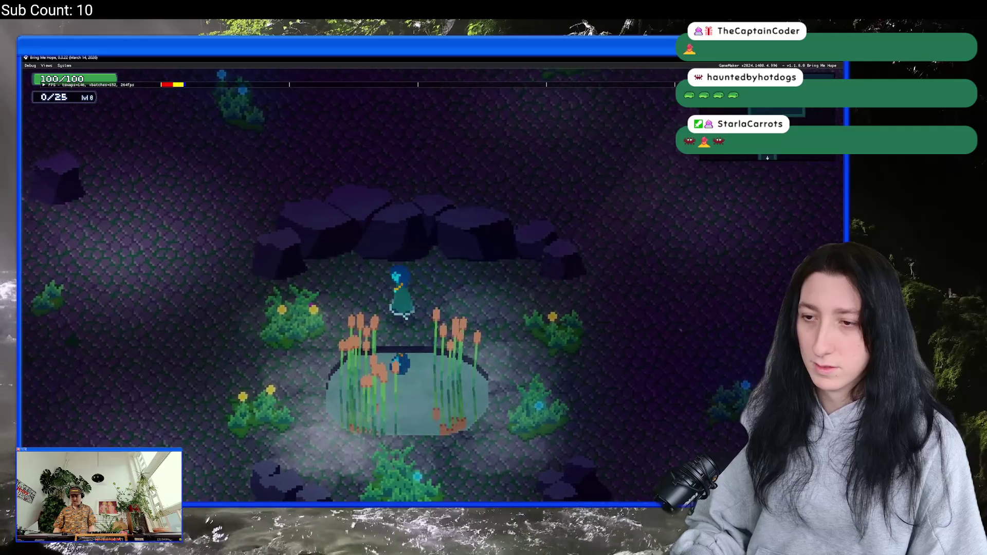
# Cross the clearing westward, then head south into the narrow dark corridor
pyautogui.press('a')
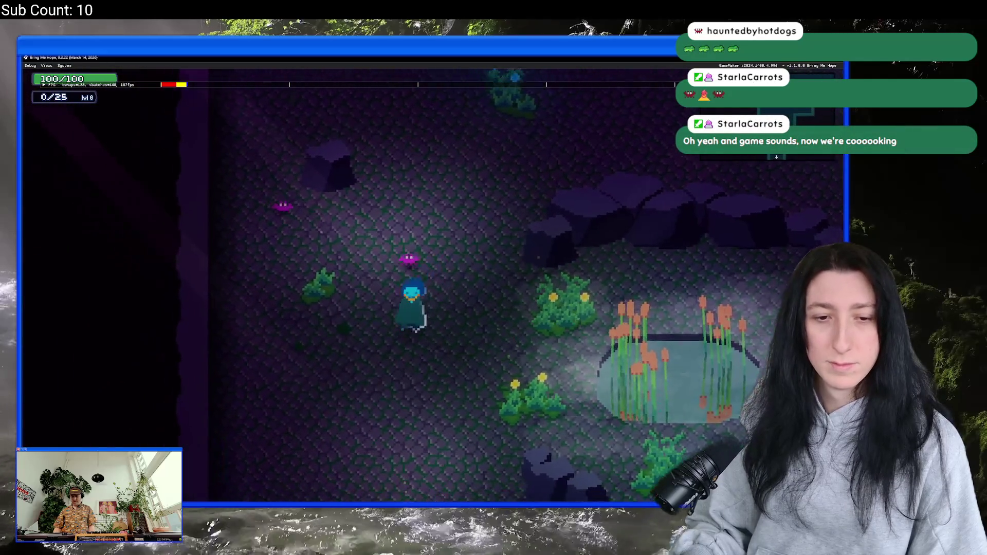
pyautogui.press('s')
pyautogui.press('d')
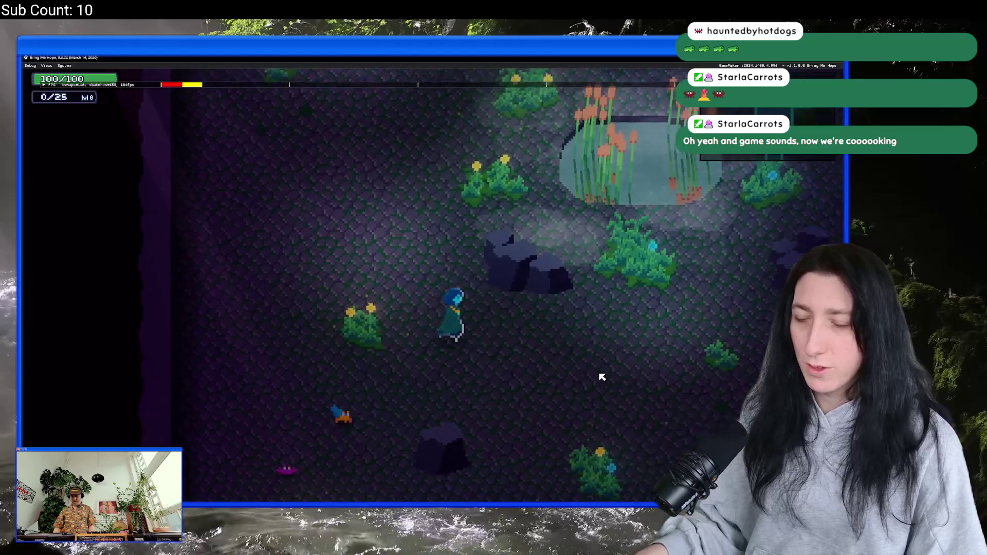
pyautogui.press('d')
pyautogui.press('w')
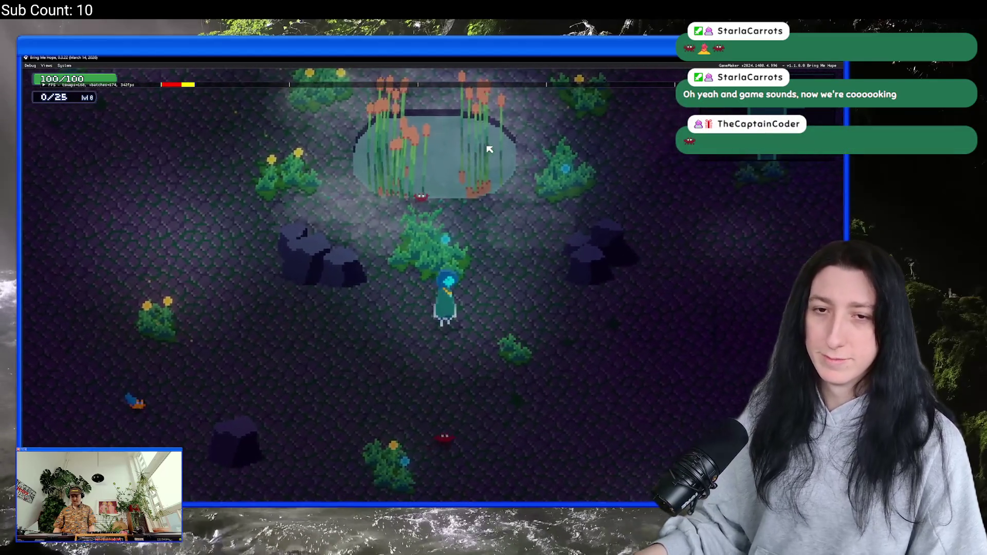
pyautogui.press('s')
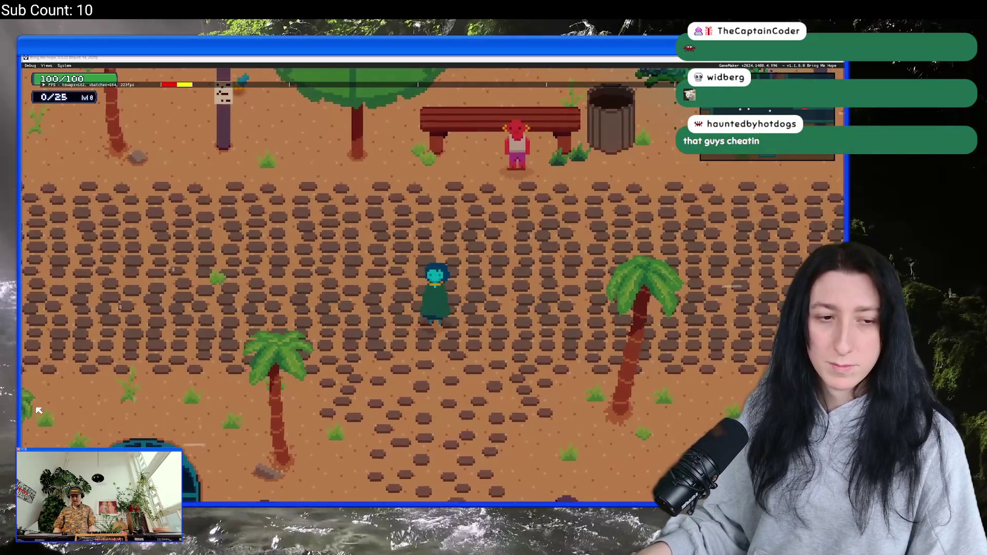
# Walk along Sand City's beach and cobbled path into the brick house bedroom, then open the Views debug menu
pyautogui.hotkey('w', 'a')
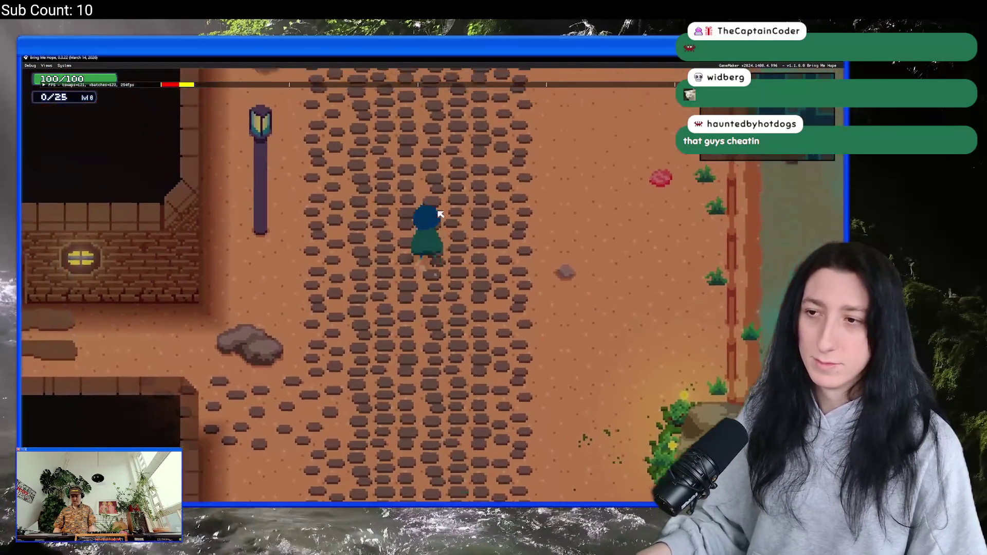
pyautogui.press('s')
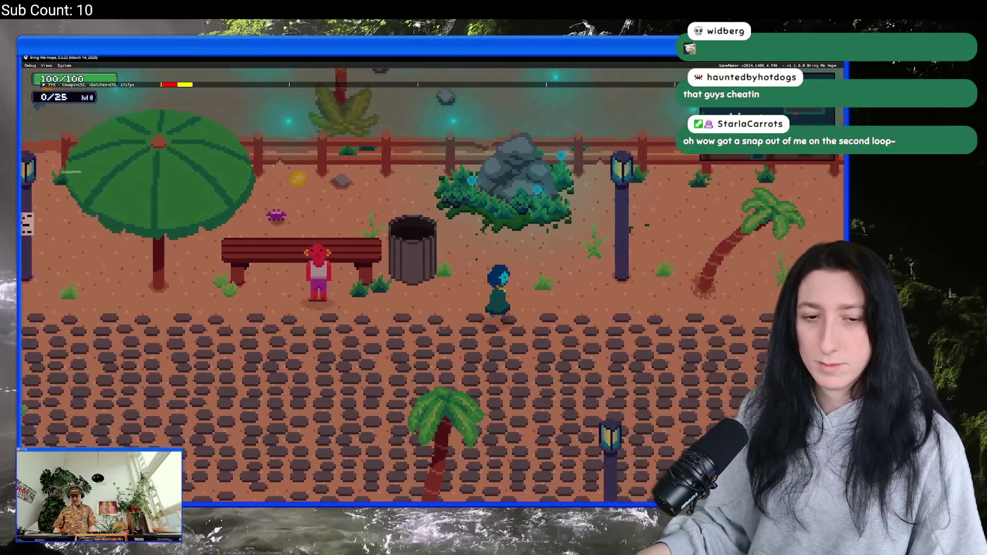
pyautogui.press('d')
pyautogui.press('d')
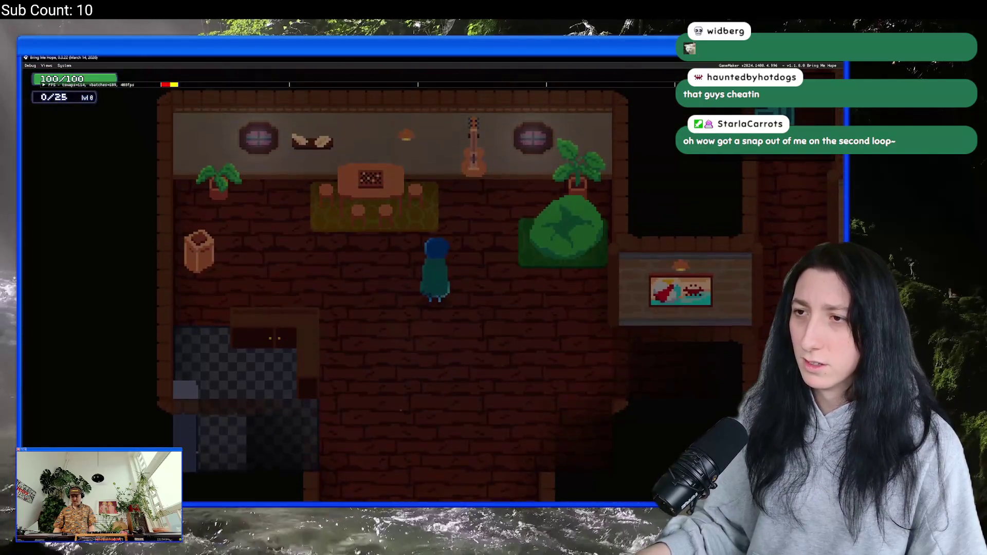
pyautogui.press('d')
pyautogui.press('w')
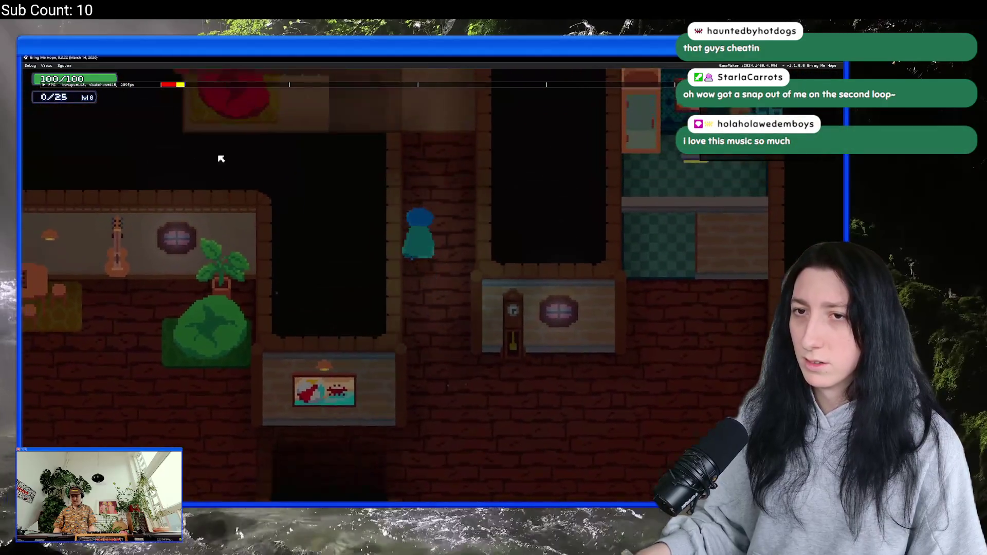
pyautogui.click(47, 65)
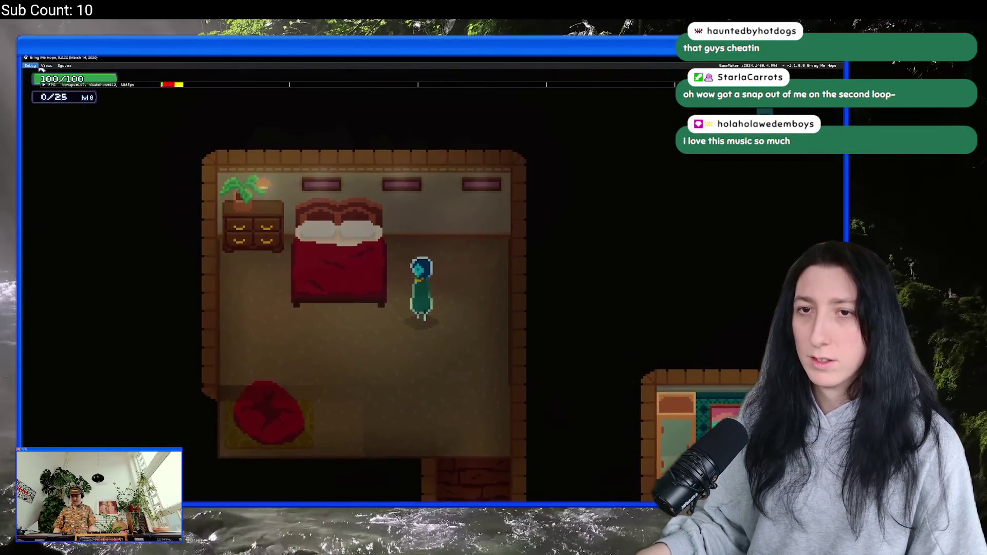
# Set the World time-of-day slider to 0, then walk down out of the bedroom
pyautogui.click(46, 73)
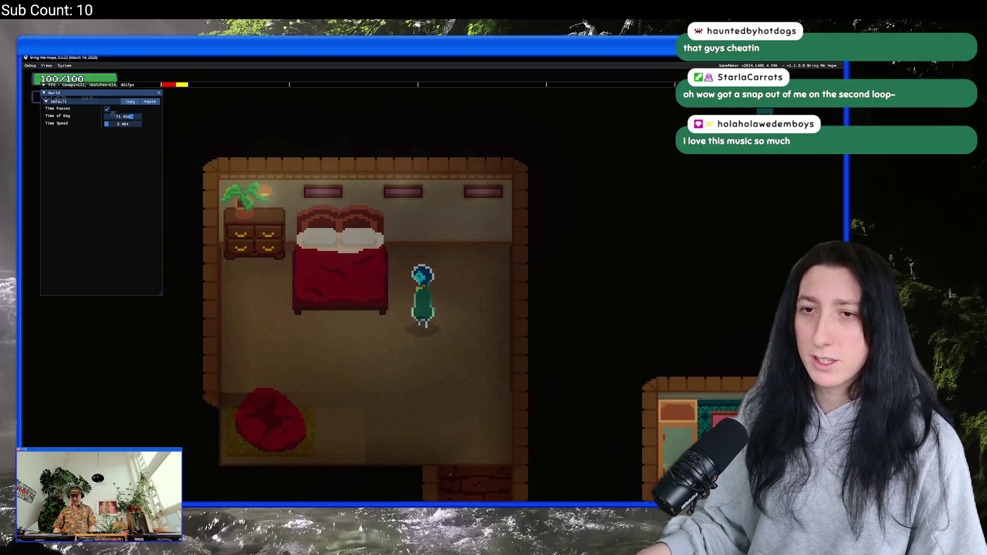
pyautogui.moveTo(133, 117)
pyautogui.mouseDown()
pyautogui.moveTo(99, 123)
pyautogui.moveTo(755, 140)
pyautogui.mouseUp()
pyautogui.press('Down')
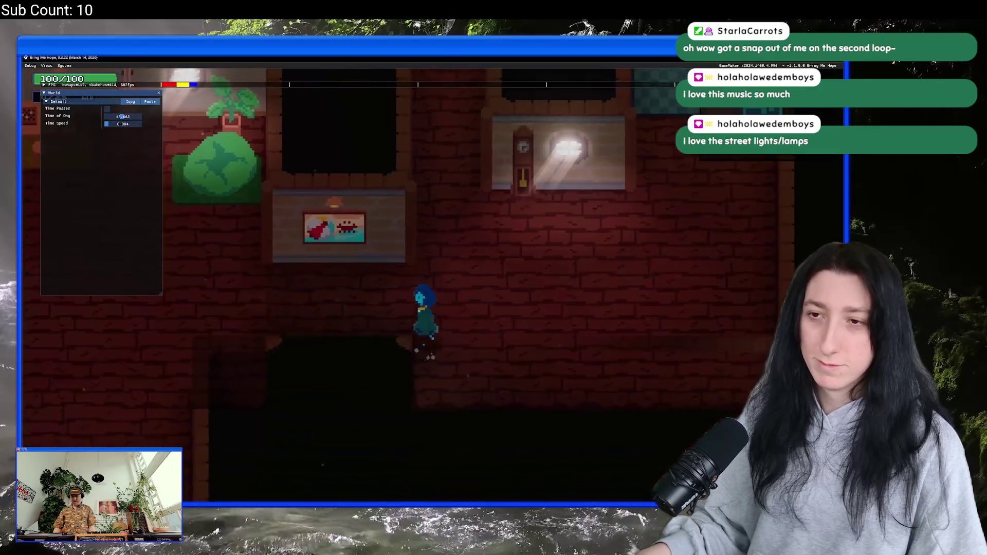
pyautogui.press('Left')
# Walk past the pot, down the corridor and out of the house, heading left into Sand City
pyautogui.press('Up')
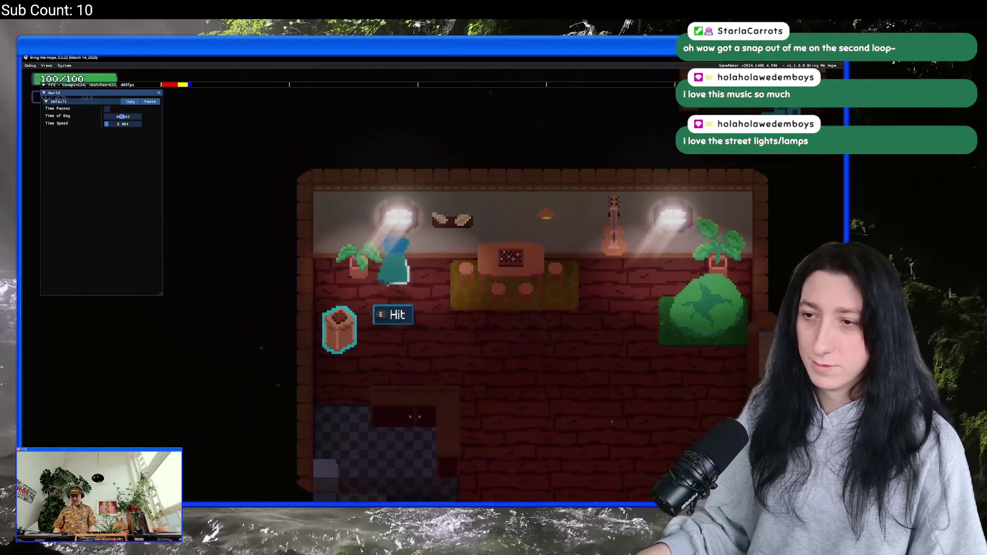
pyautogui.press('Down')
pyautogui.press('Up')
pyautogui.press('Right')
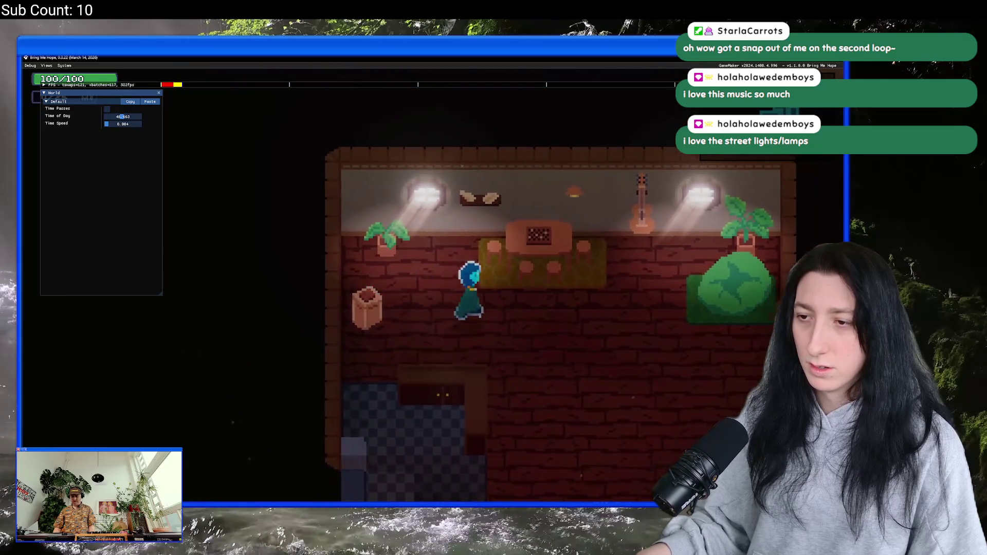
pyautogui.press('Down')
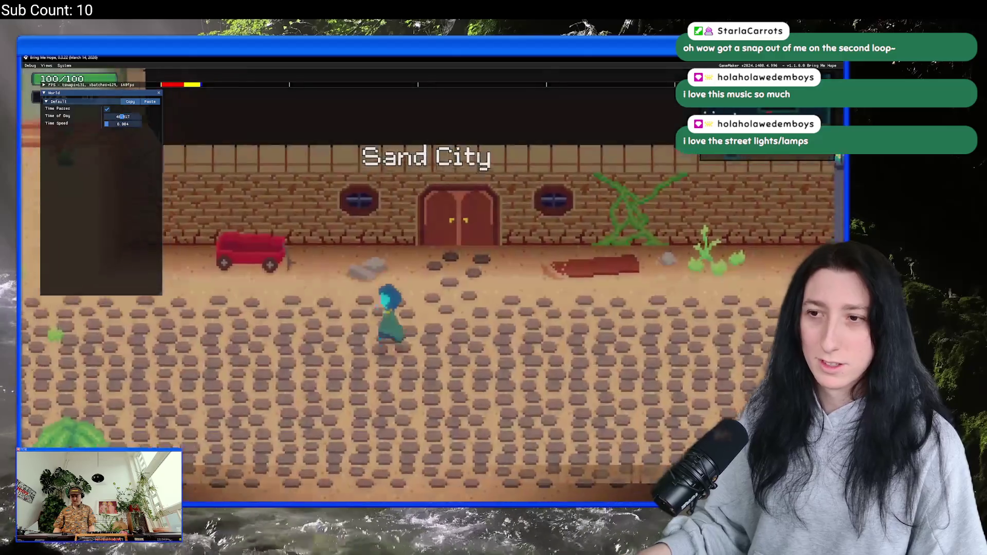
pyautogui.press('Down')
pyautogui.press('Left')
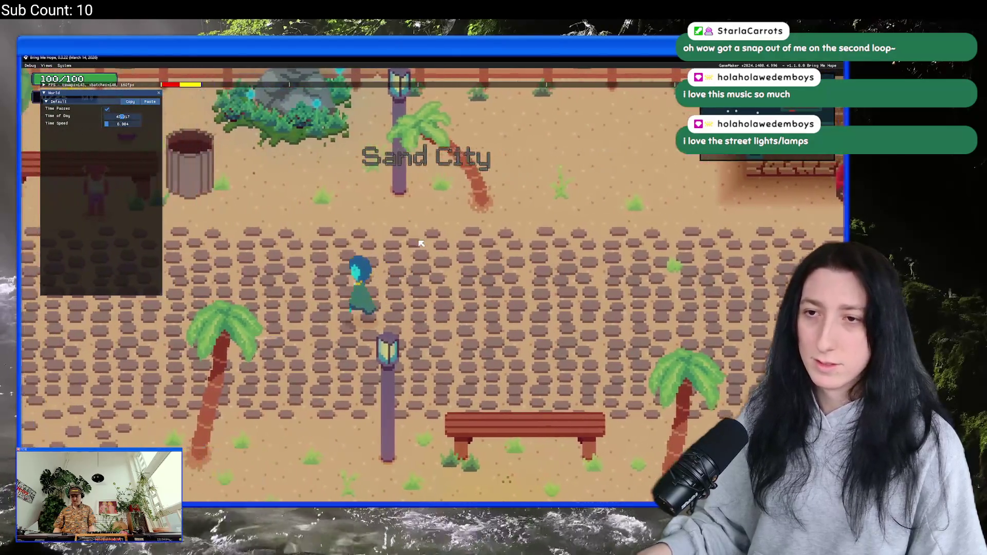
# Walk left to the old man, read through all his dialogue, then walk off left and down
pyautogui.press('Left')
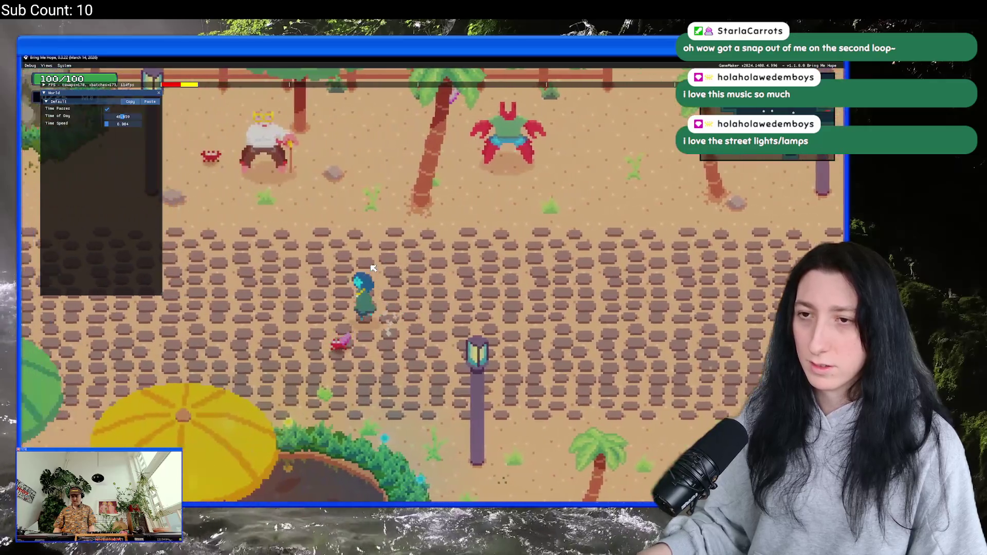
pyautogui.press('Up')
pyautogui.press('space')
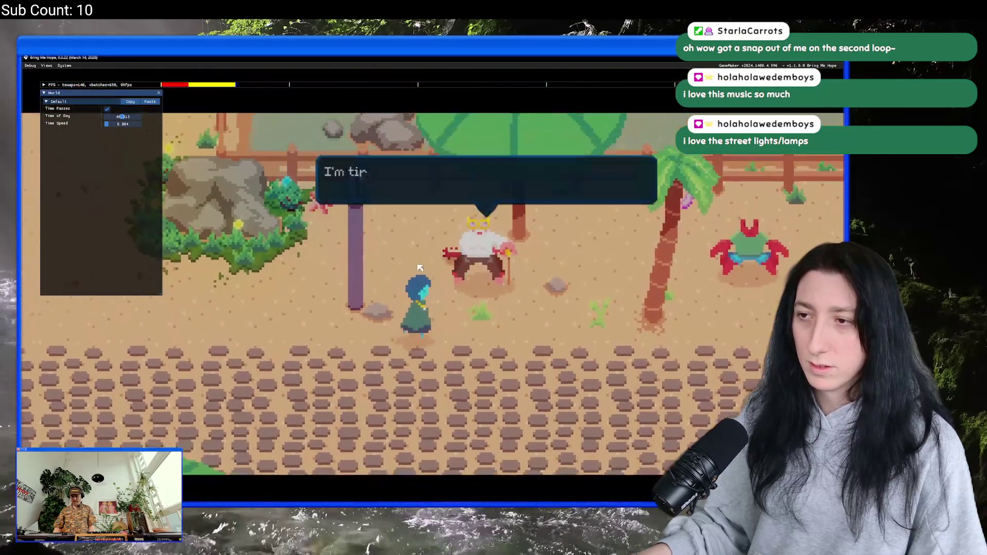
pyautogui.press('space')
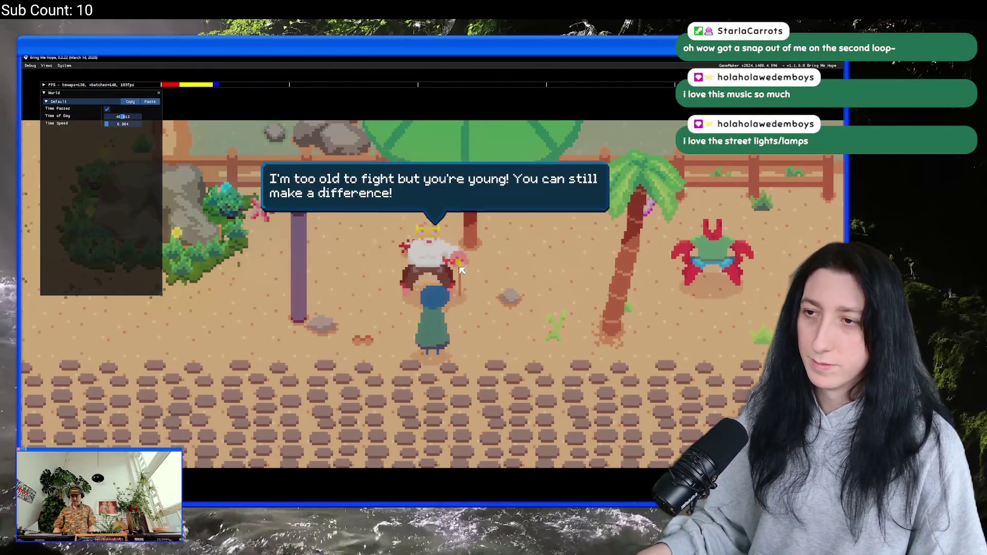
pyautogui.press('space')
pyautogui.press('Left')
pyautogui.press('Down')
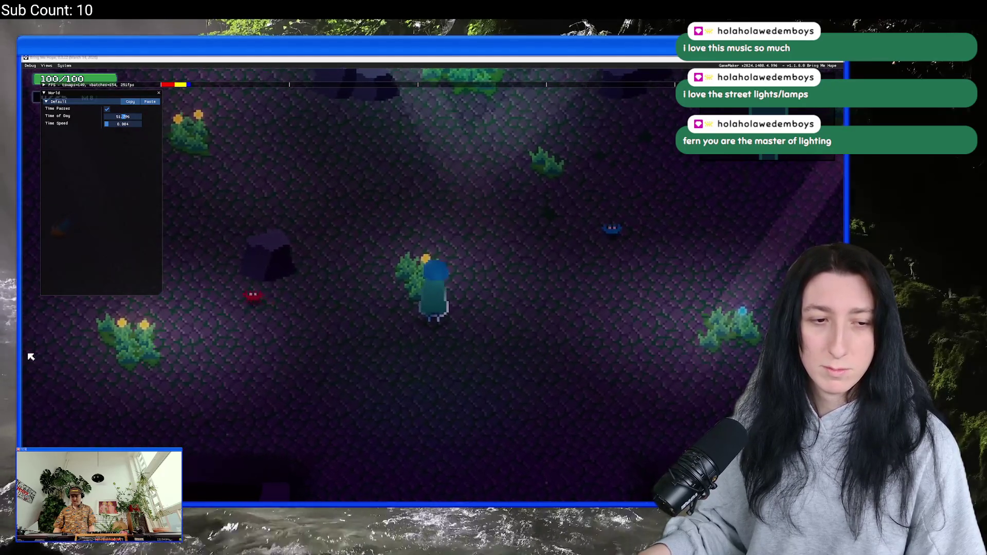
# Walk north past the rocks, close the World time controls, then walk down-left past the pond
pyautogui.press('w')
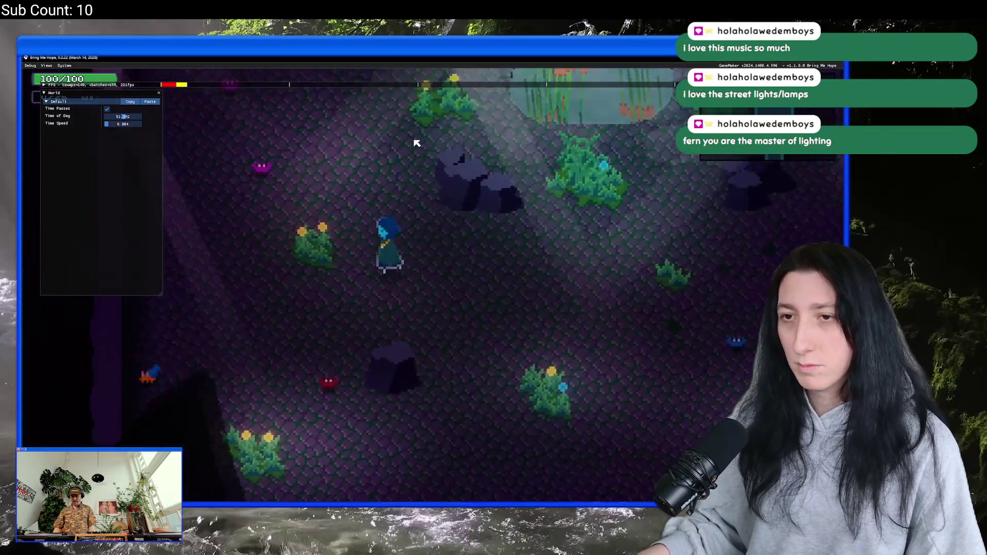
pyautogui.press('w')
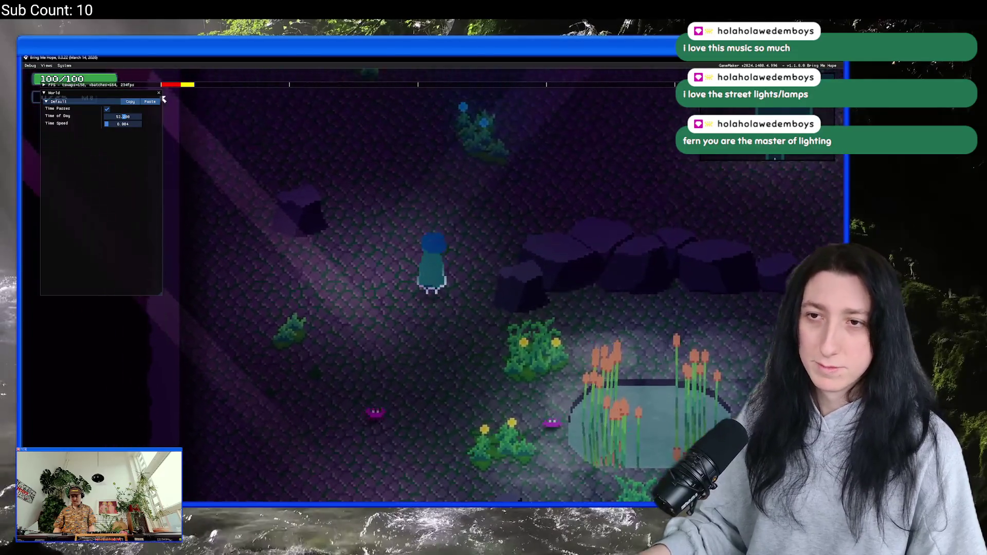
pyautogui.click(159, 93)
pyautogui.press('w')
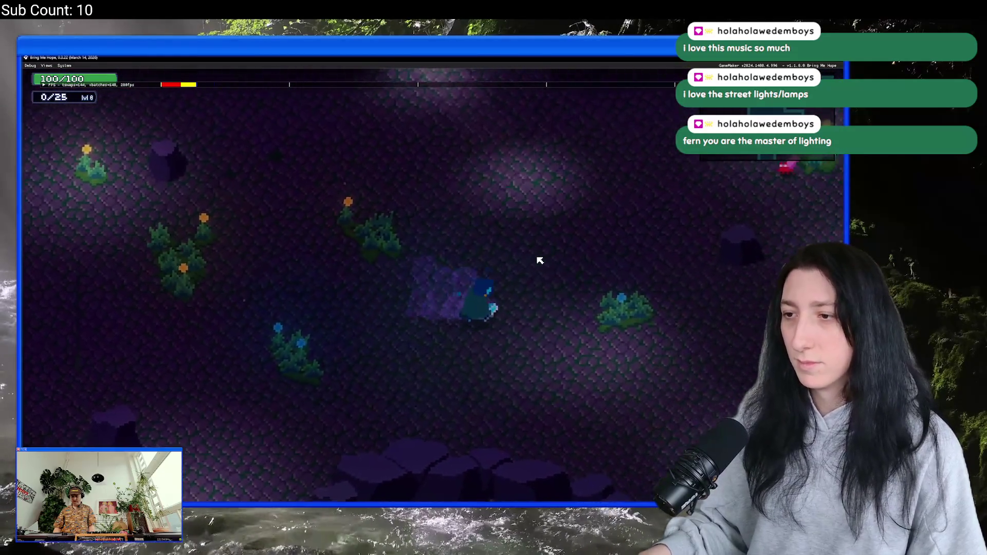
pyautogui.press('a')
pyautogui.press('s')
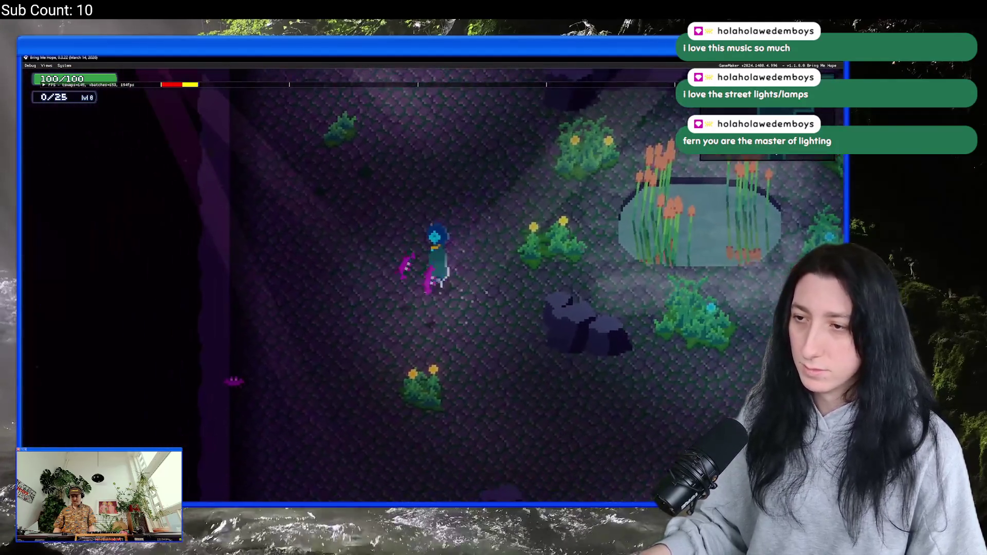
# Circle the pond toward the rocks and back, face upward, then switch to Twitch in the browser
pyautogui.press('w')
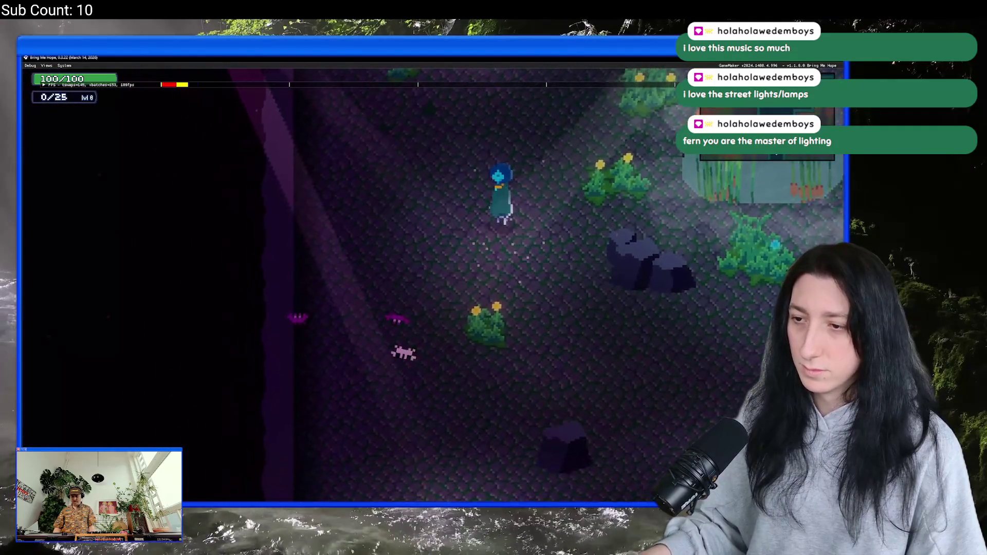
pyautogui.press('d')
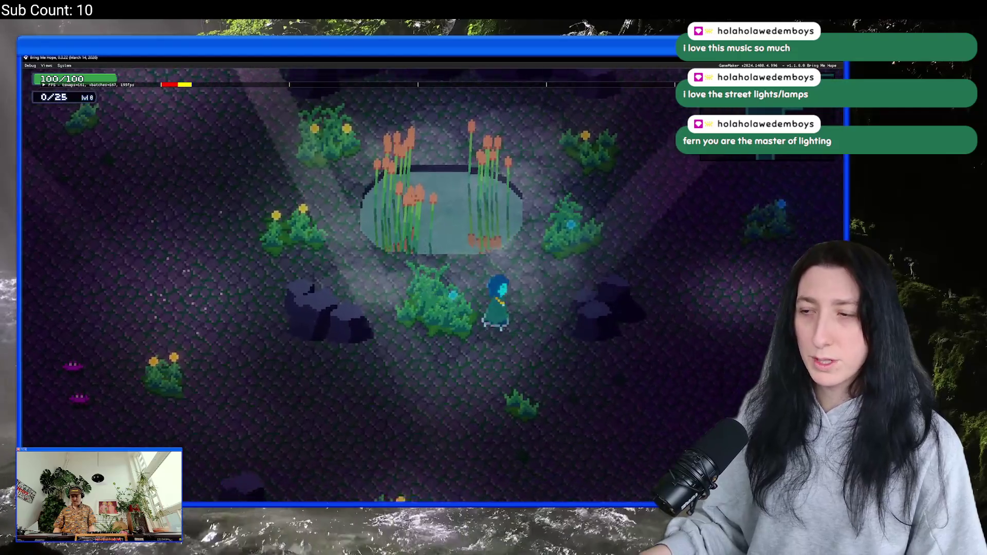
pyautogui.press('w')
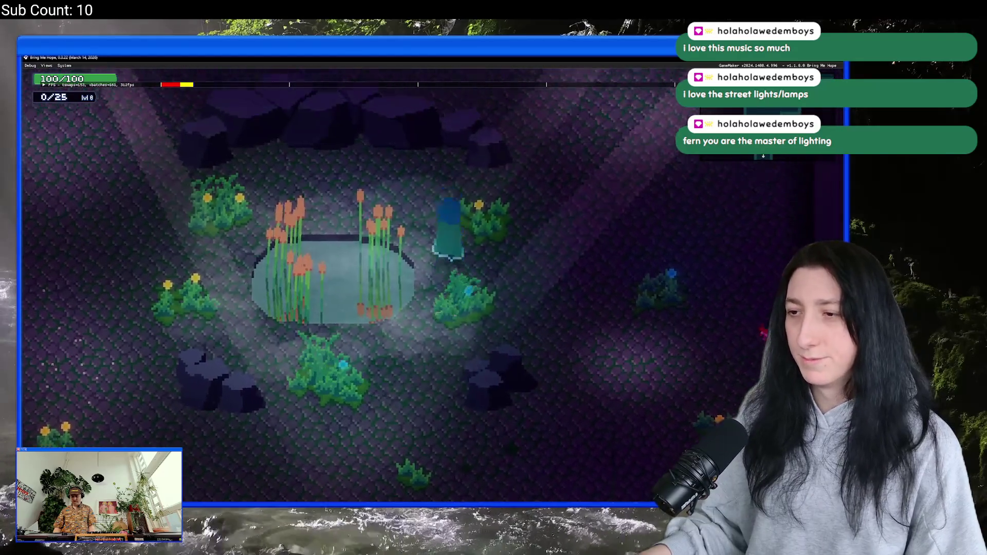
pyautogui.press('a')
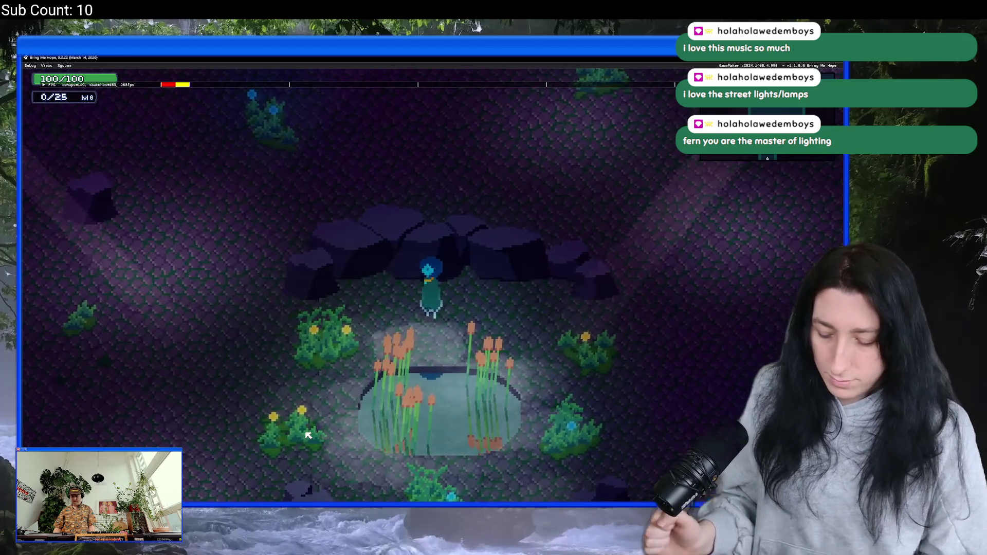
pyautogui.press('s')
pyautogui.press('d')
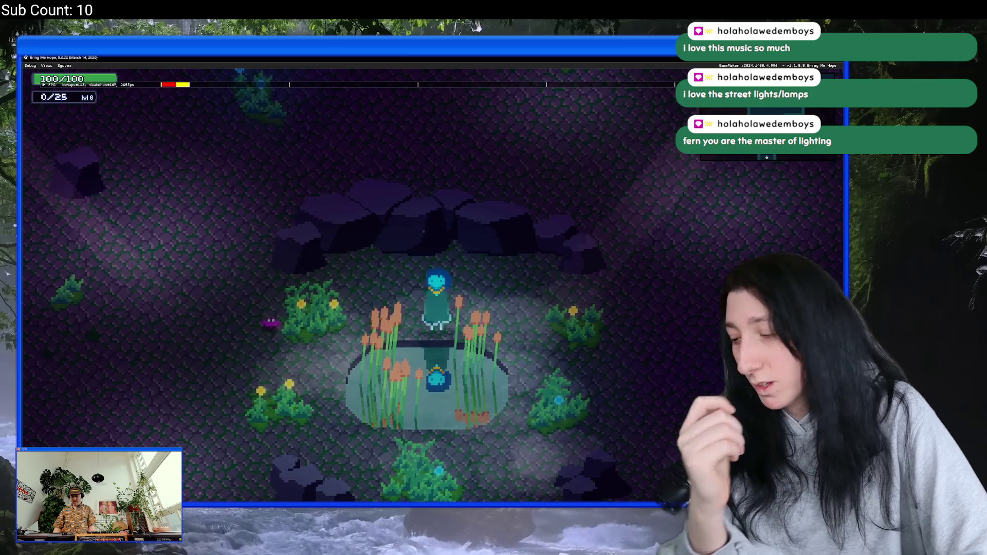
pyautogui.press('w')
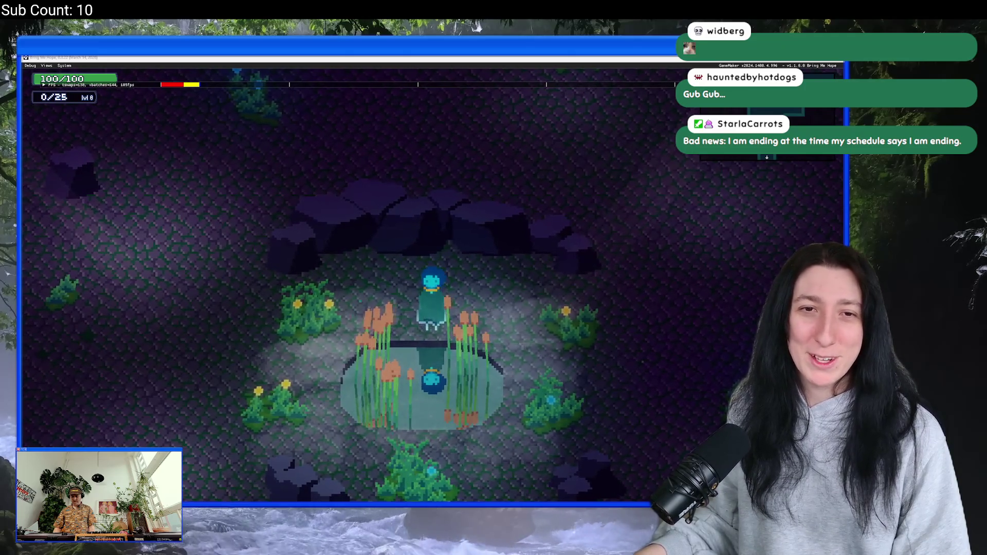
pyautogui.hotkey('alt', 'Tab')
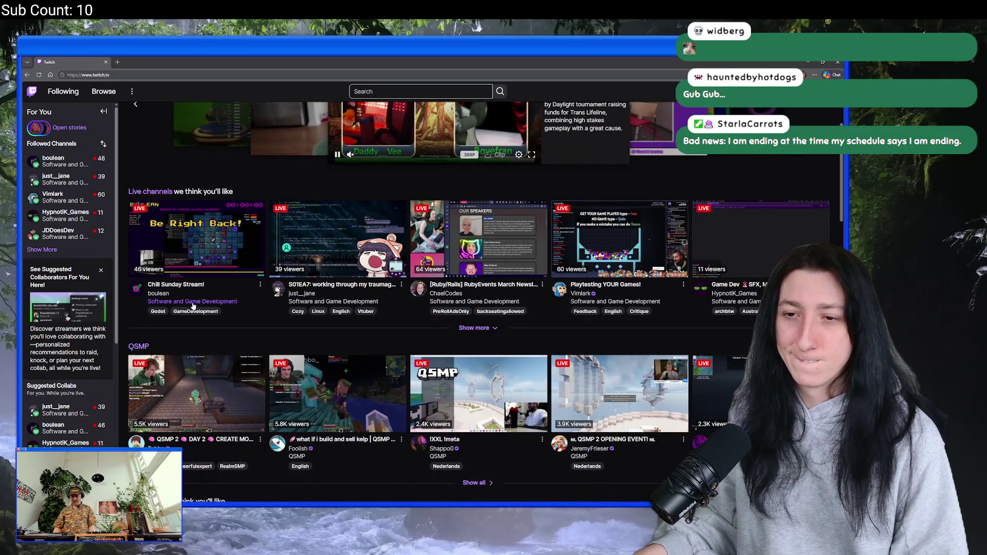
# Open the Software and Game Development directory and expand the followed channels with Show More
pyautogui.click(193, 302)
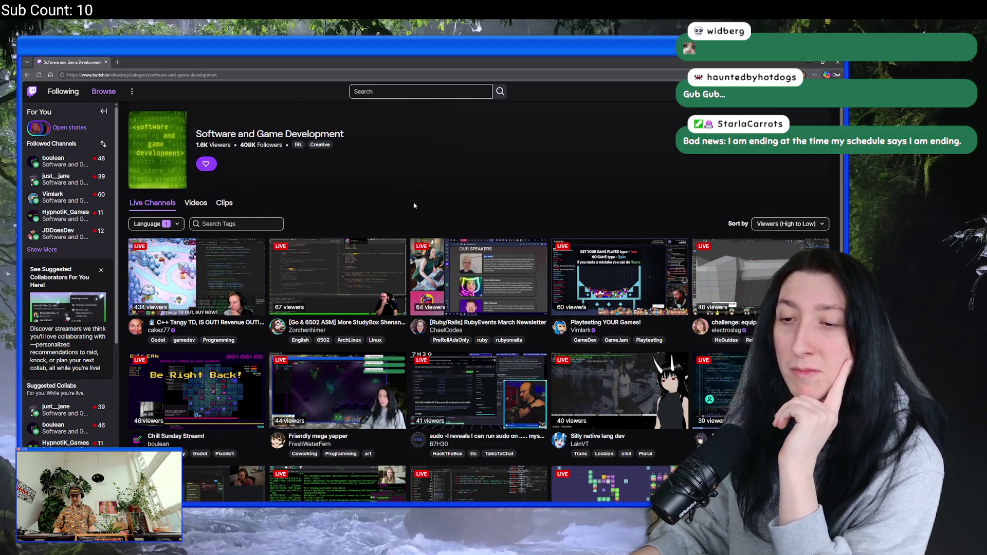
pyautogui.scroll(-2, 439, 186)
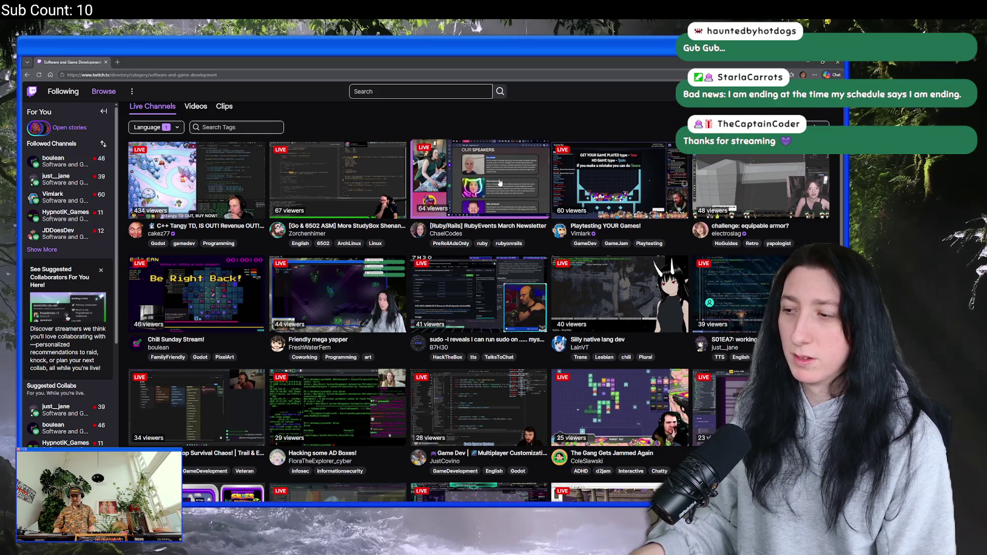
pyautogui.scroll(-2, 499, 183)
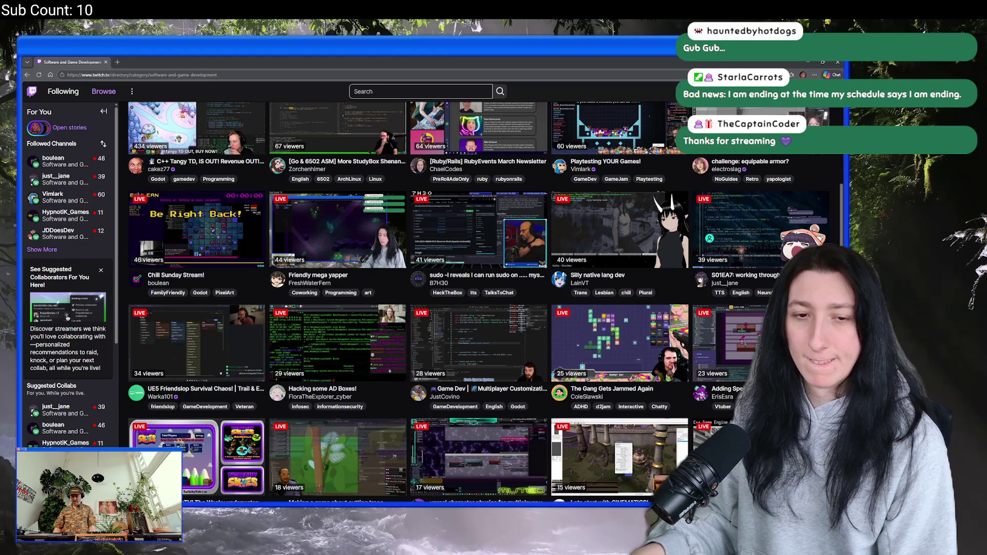
pyautogui.click(42, 250)
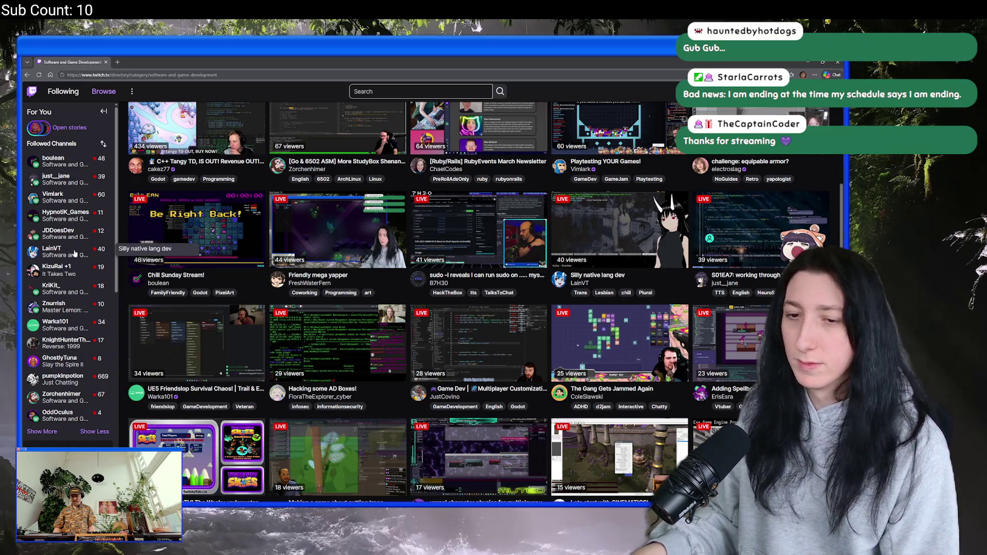
# Scroll through the live channel grid and open the live 3D-modelling stream in a new tab
pyautogui.scroll(2, 627, 289)
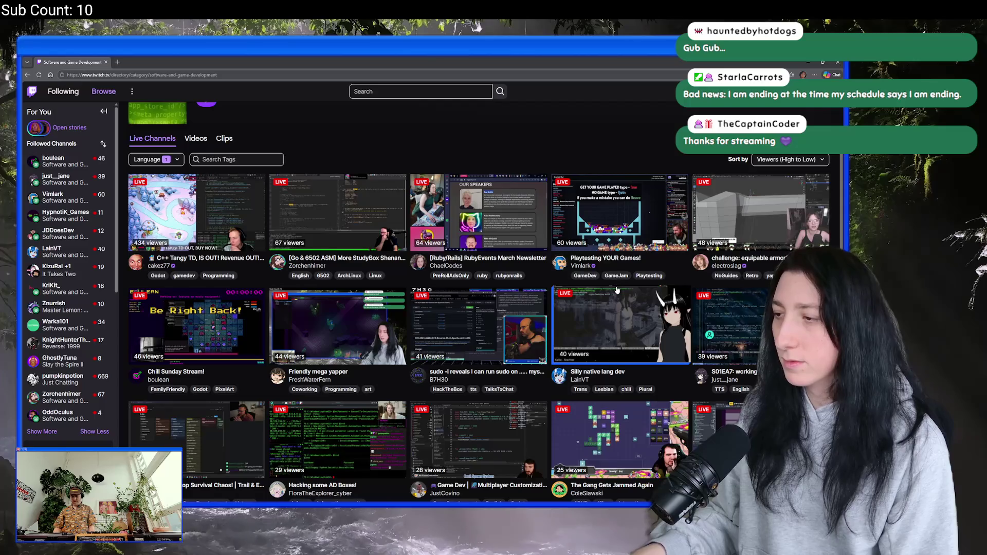
pyautogui.scroll(-5, 627, 289)
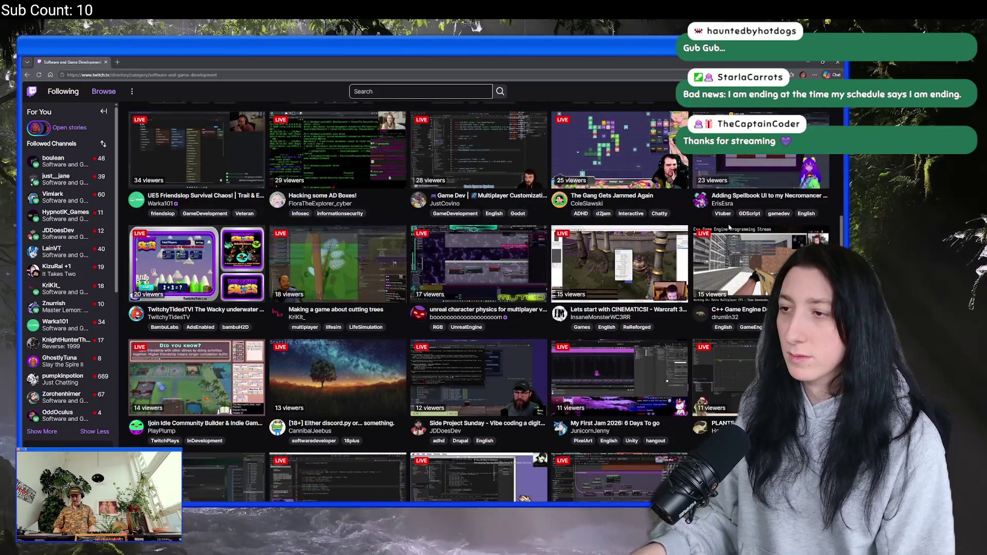
pyautogui.scroll(-4, 443, 215)
pyautogui.scroll(-6, 444, 215)
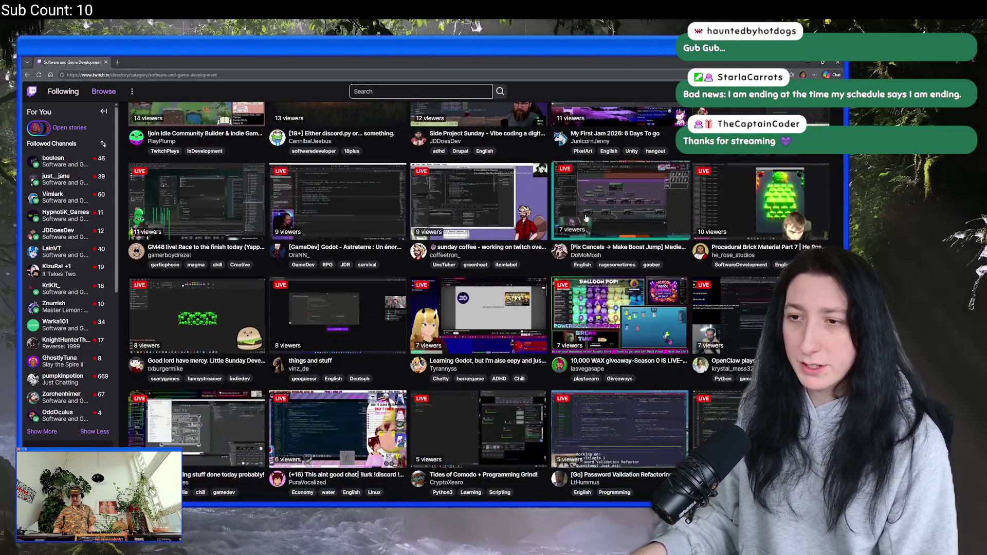
pyautogui.scroll(-7, 529, 235)
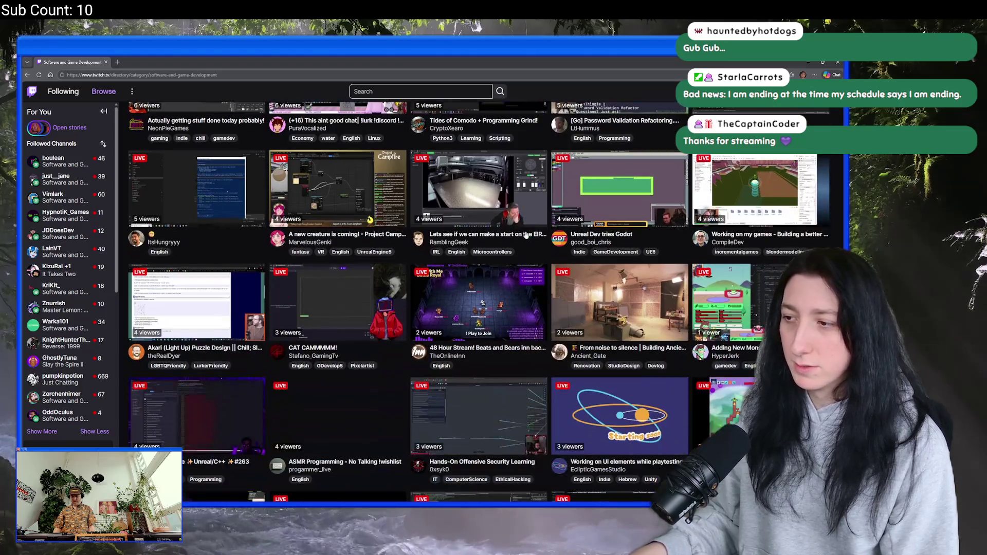
pyautogui.scroll(-12, 501, 241)
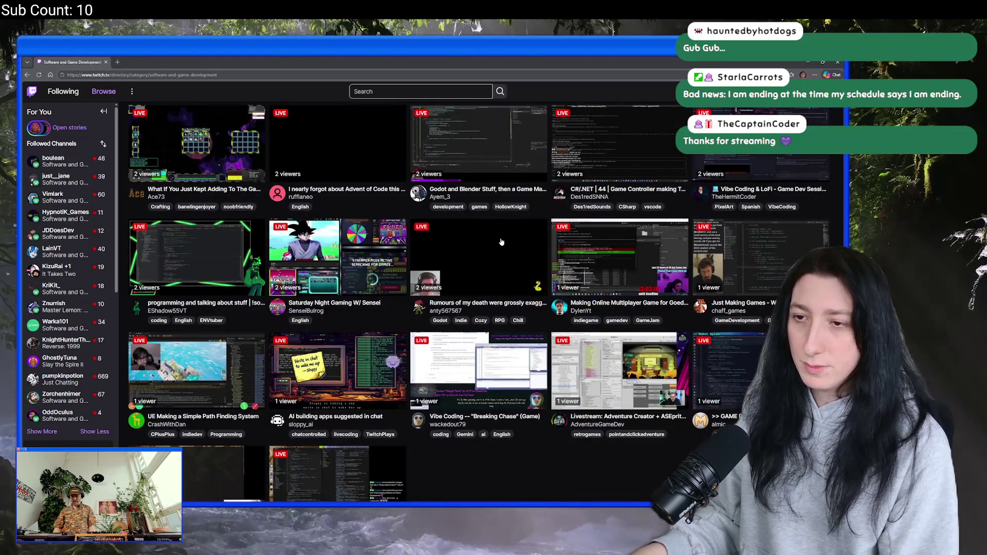
pyautogui.scroll(-10, 451, 188)
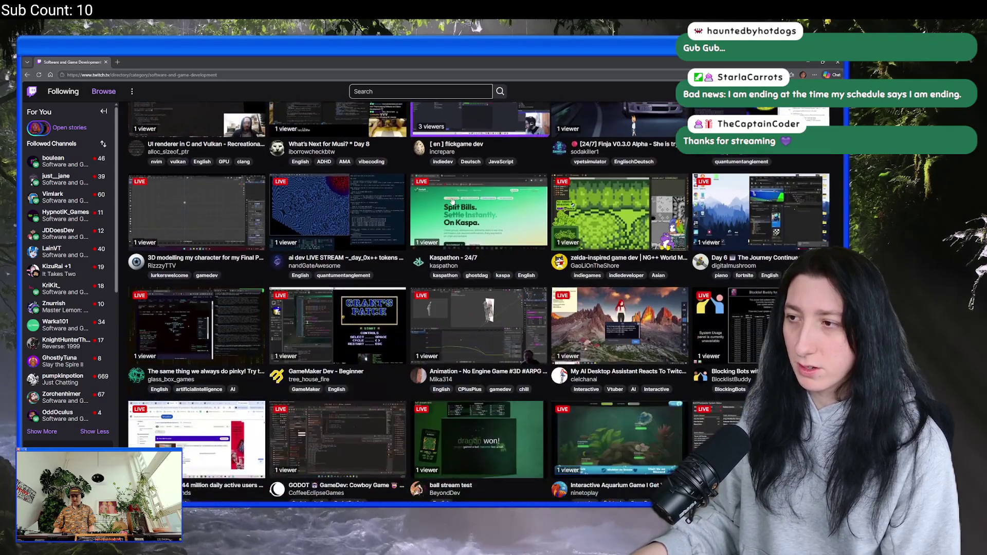
pyautogui.scroll(-5, 465, 319)
pyautogui.scroll(-7, 466, 319)
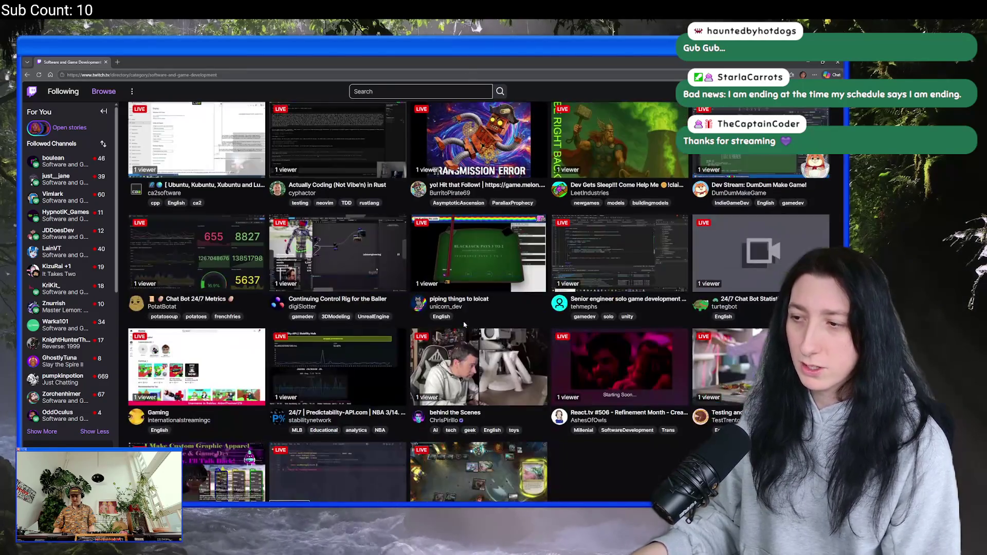
pyautogui.scroll(2, 465, 319)
pyautogui.scroll(20, 624, 373)
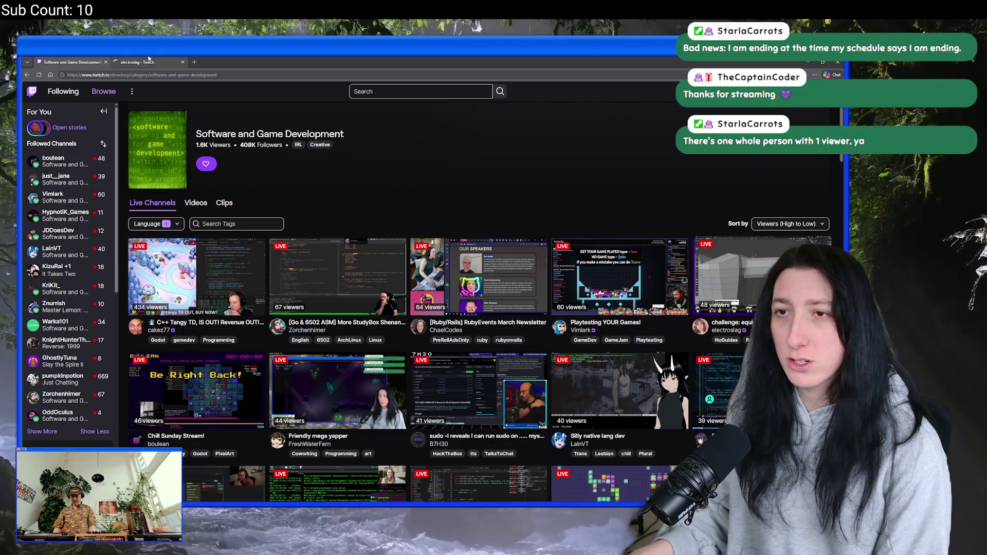
pyautogui.click(148, 58)
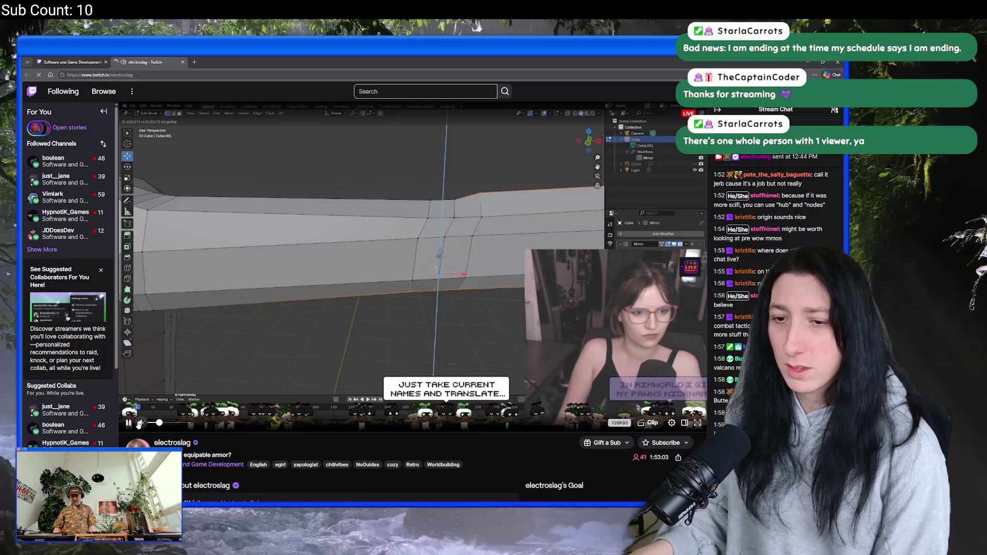
# Scroll the 3D-modelling stream page to look over its About section, goals and info panels
pyautogui.scroll(-3, 321, 404)
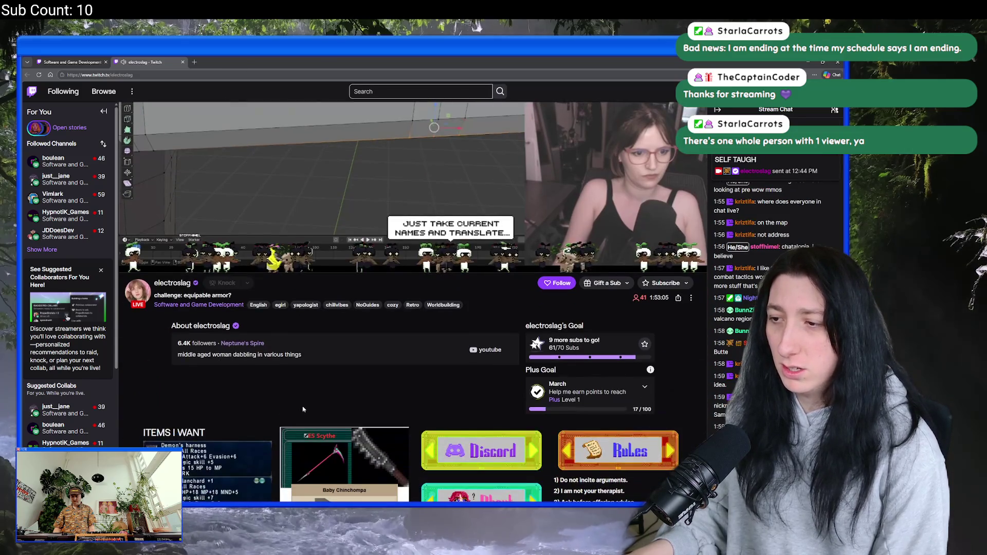
pyautogui.scroll(-5, 322, 404)
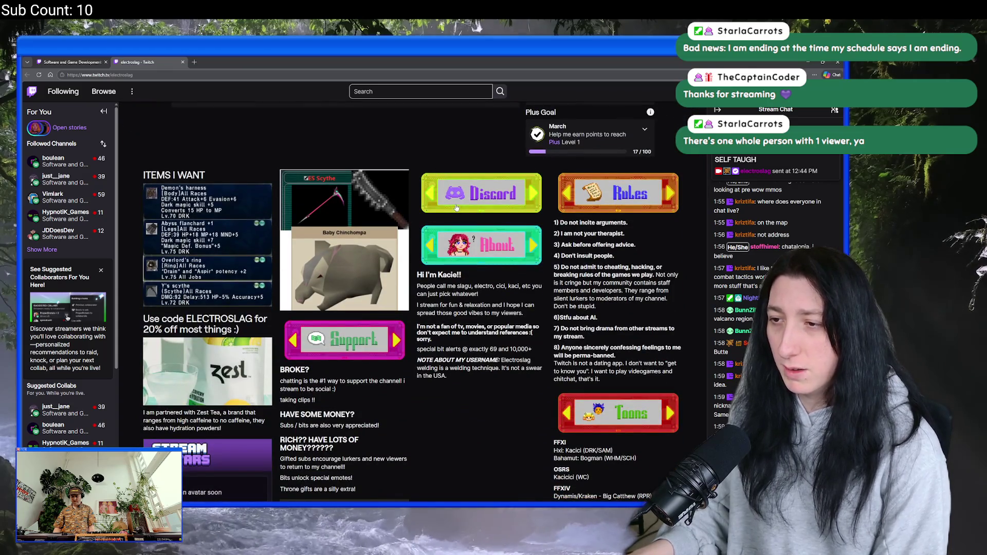
pyautogui.scroll(8, 211, 218)
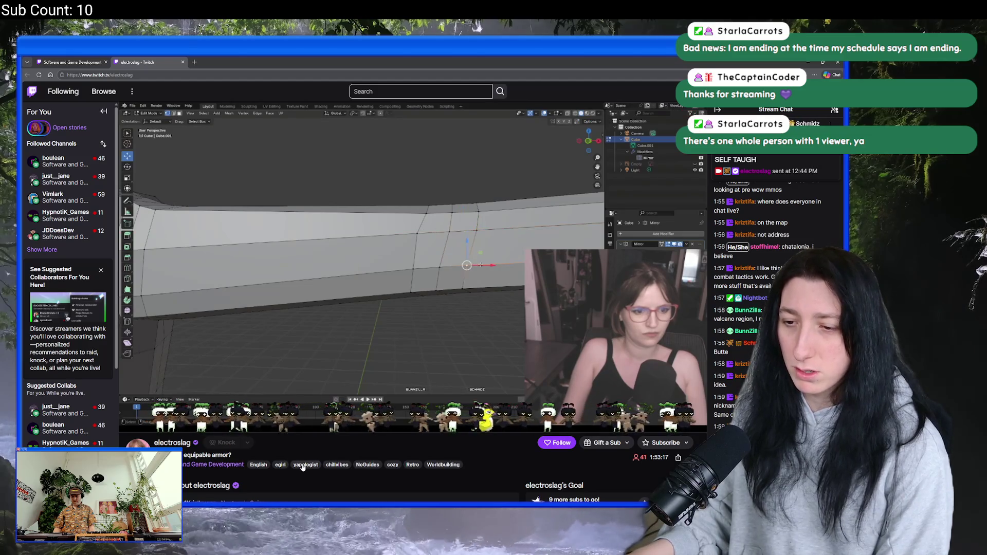
pyautogui.scroll(-6, 329, 382)
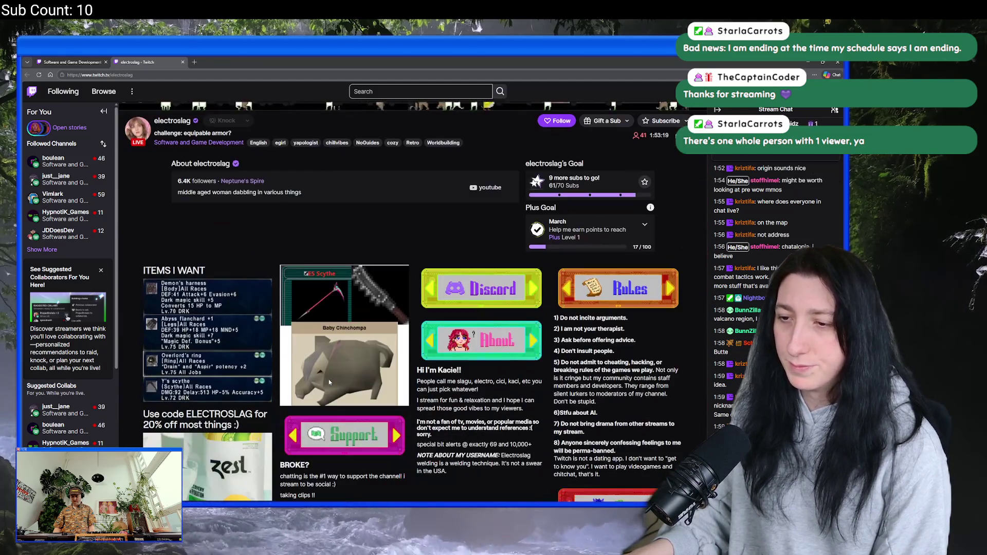
pyautogui.scroll(6, 329, 382)
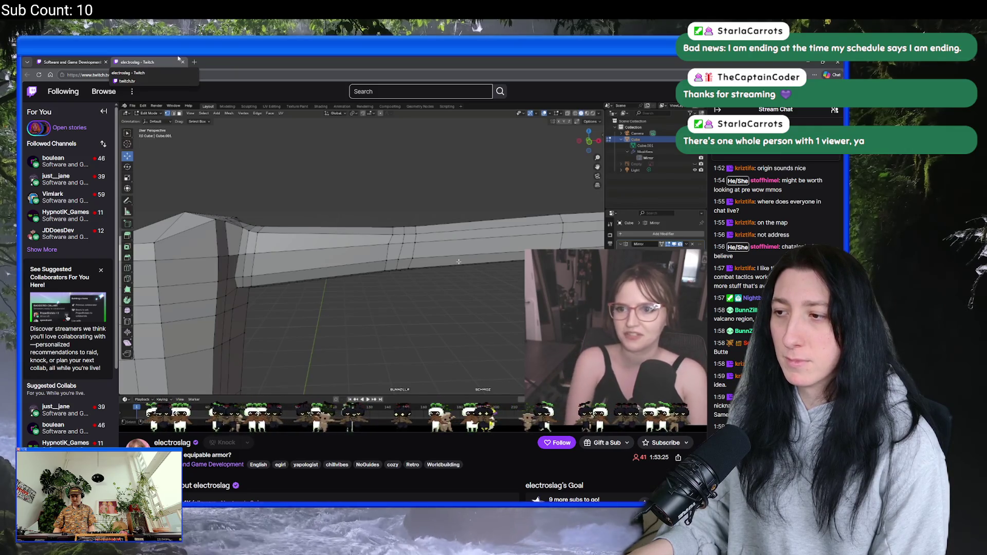
# Switch to the Software and Game Development tab and back, then scroll down the stream page
pyautogui.click(84, 59)
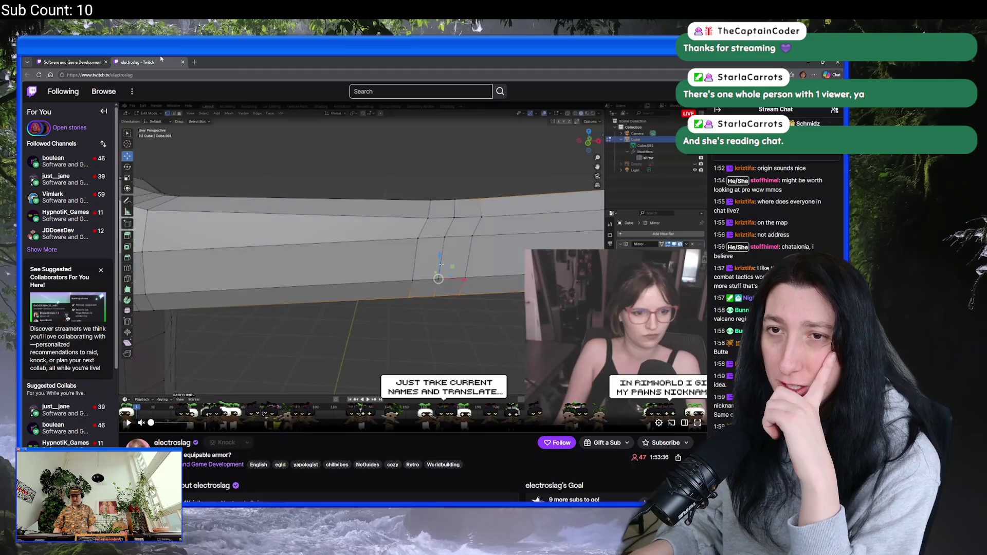
pyautogui.click(136, 61)
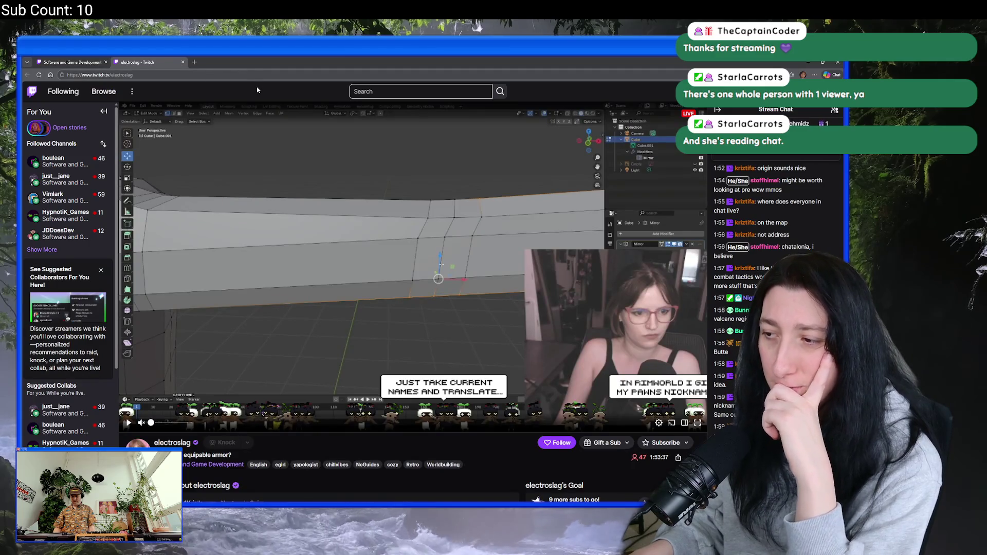
pyautogui.scroll(-2, 249, 277)
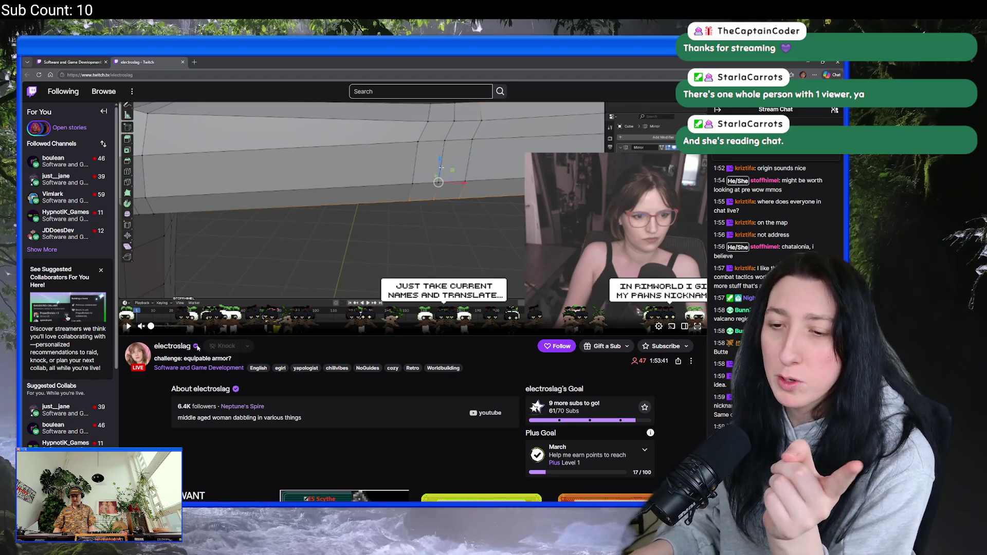
pyautogui.scroll(-5, 196, 348)
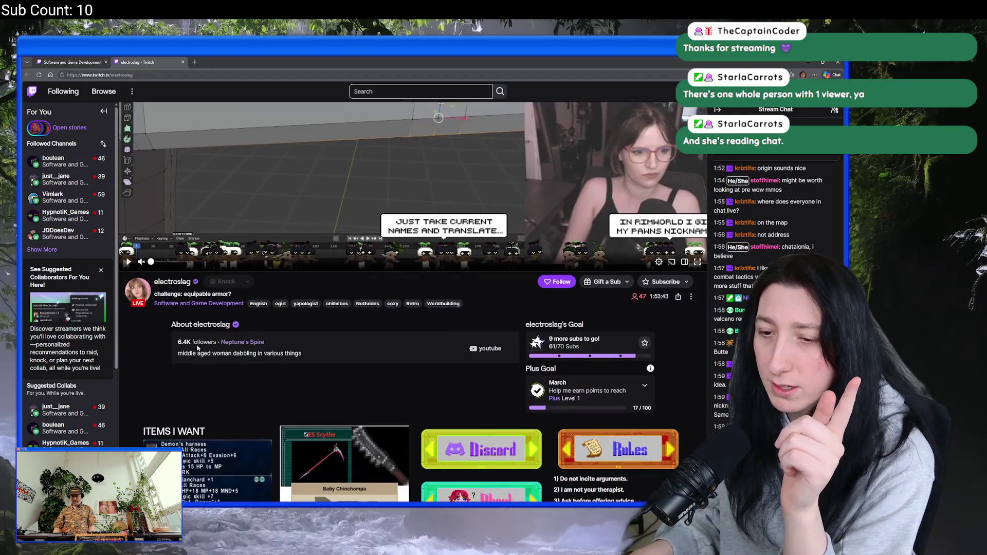